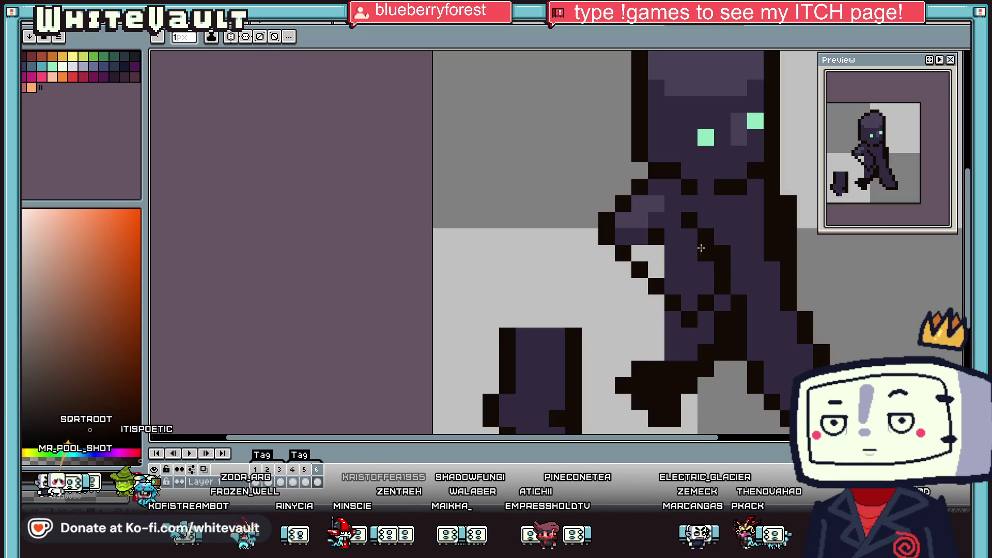
Step: Move the detached hand back beside the body and rotate it so the arm extends upward
scroll(703, 243, "down", 5)
scroll(734, 269, "up", 2)
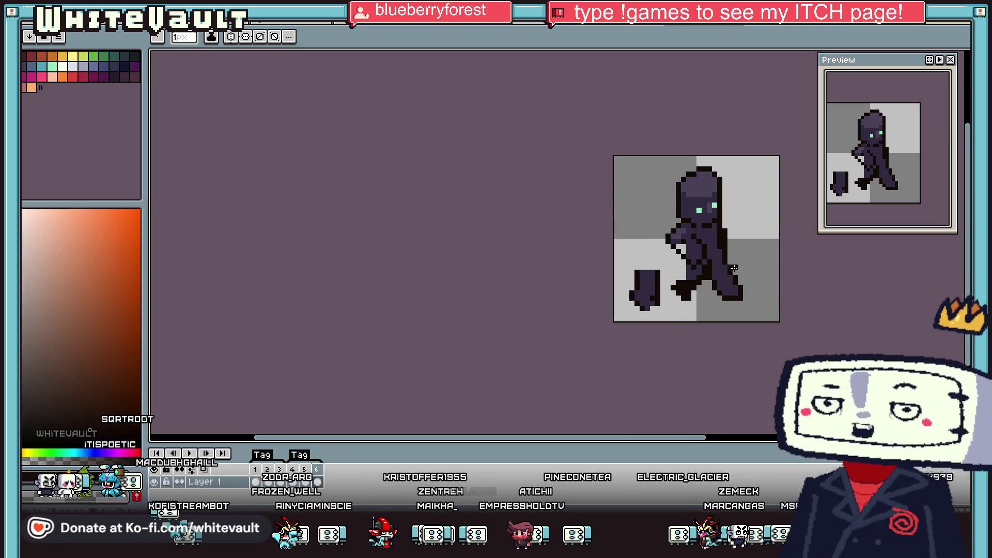
key("v")
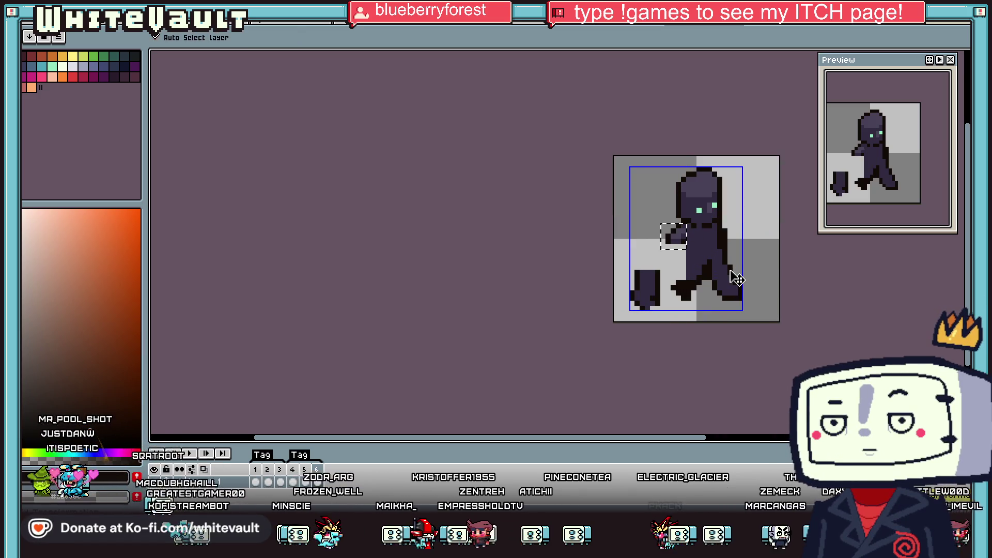
key("ctrl+z")
key("m")
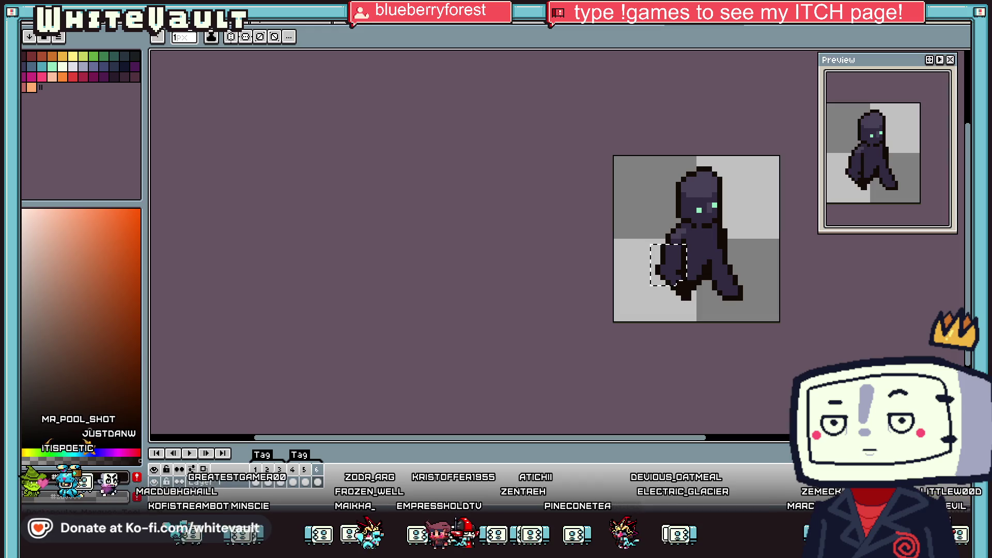
key("ctrl+t")
scroll(676, 244, "up", 2)
mouse_move(689, 254)
left_mouse_down()
mouse_move(714, 329)
mouse_move(731, 283)
mouse_move(705, 293)
mouse_move(745, 293)
left_mouse_up()
key("Return")
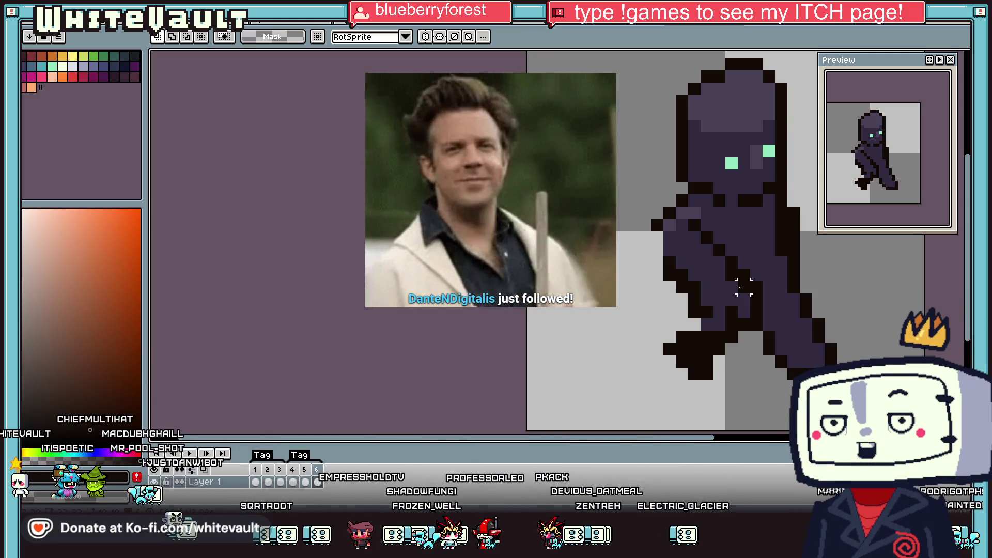
Step: Sample a sprite colour and pencil dark outline pixels along the leg's left edge and near the foot
scroll(827, 284, "down", 1)
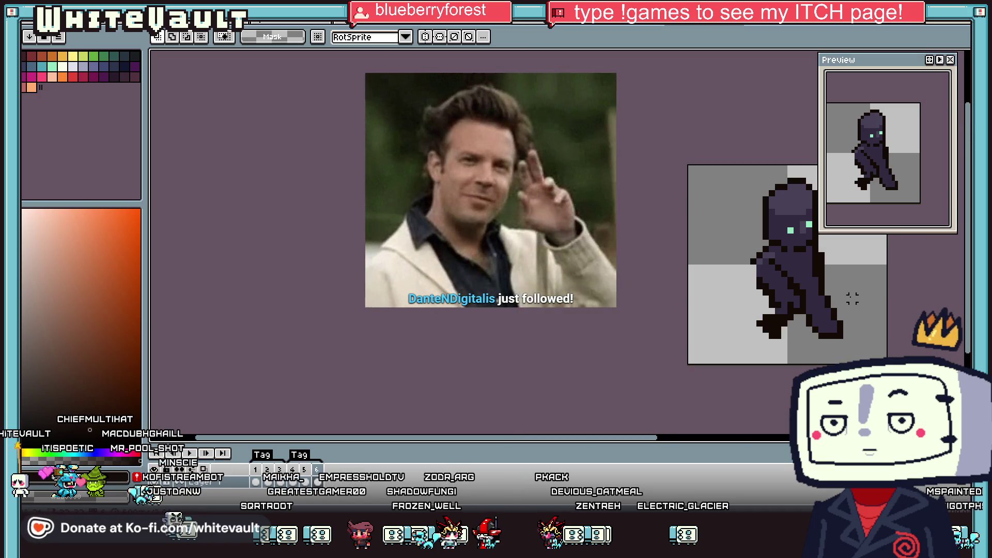
scroll(843, 284, "up", 1)
key("i")
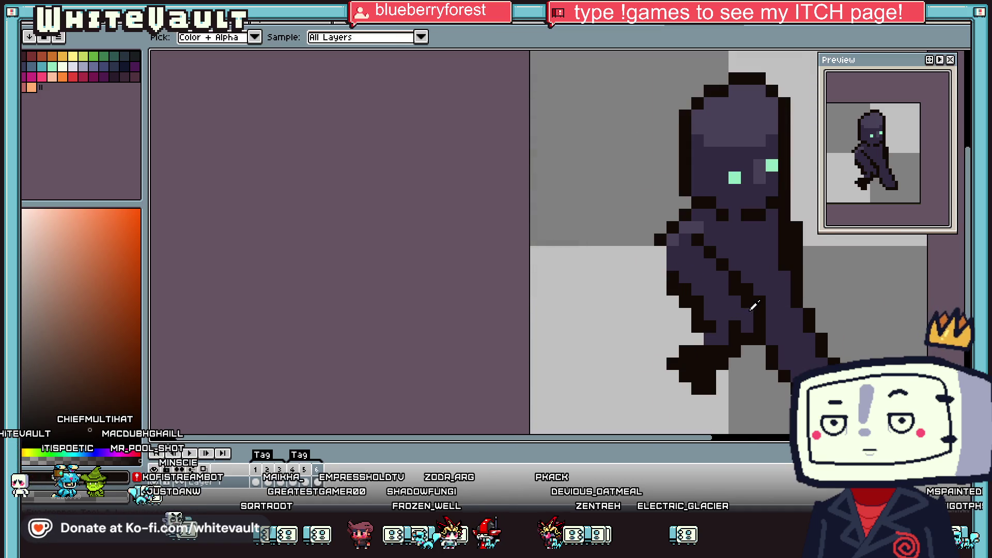
scroll(750, 311, "up", 1)
left_click(681, 332)
key("b")
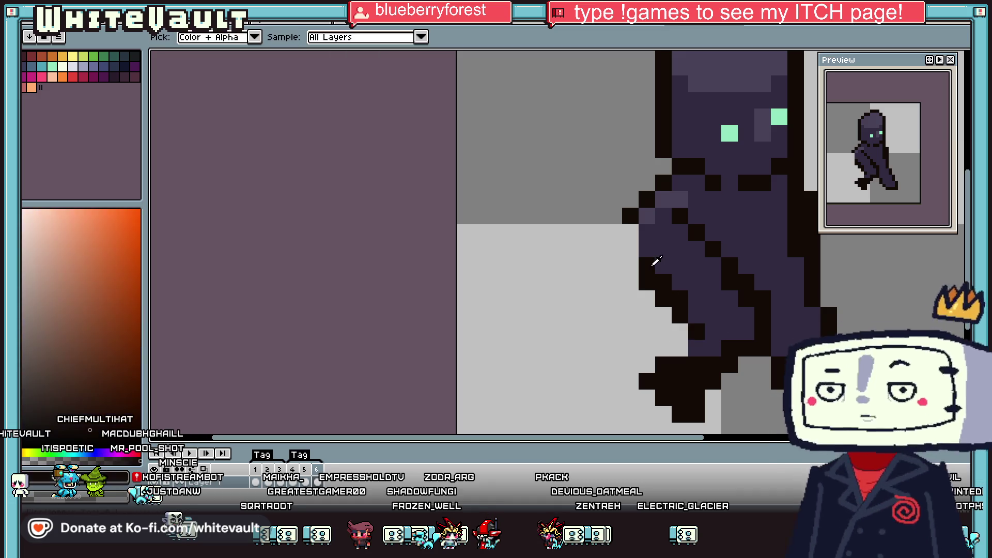
left_click_drag(630, 249, 631, 232)
left_click(713, 333)
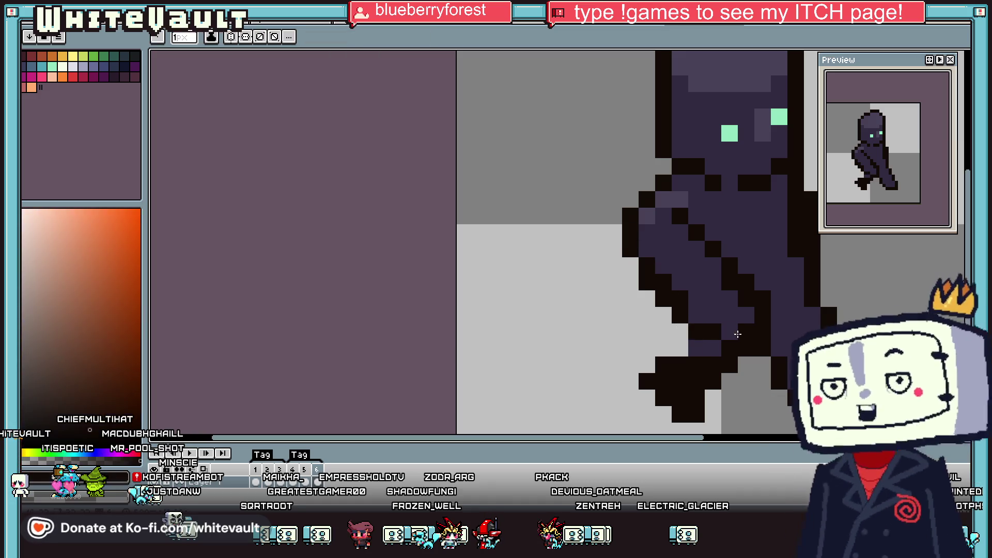
Step: Sample the figure's dark purple from the sprite for further pencil touch-ups
key("i")
scroll(723, 327, "down", 5)
scroll(722, 324, "up", 5)
key("b")
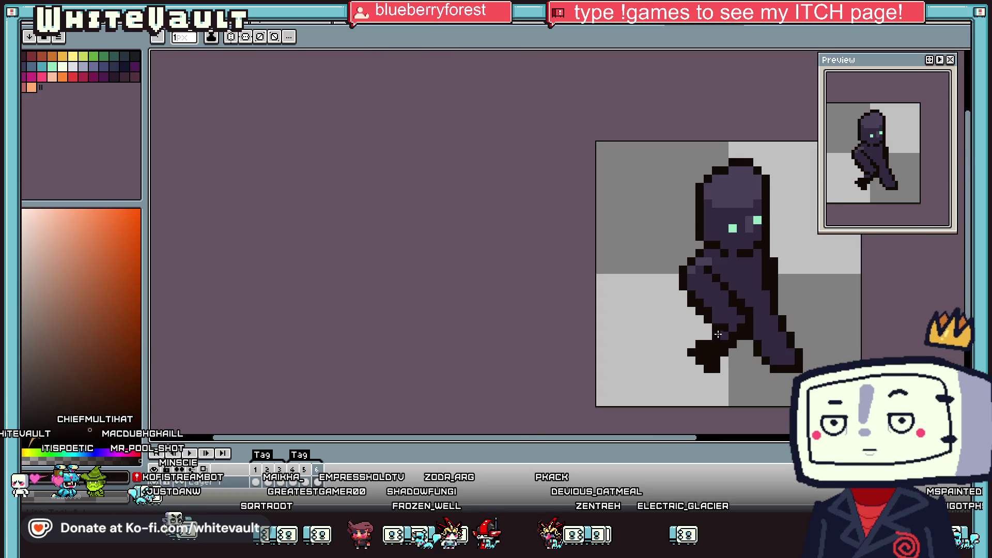
key("i")
scroll(700, 335, "down", 3)
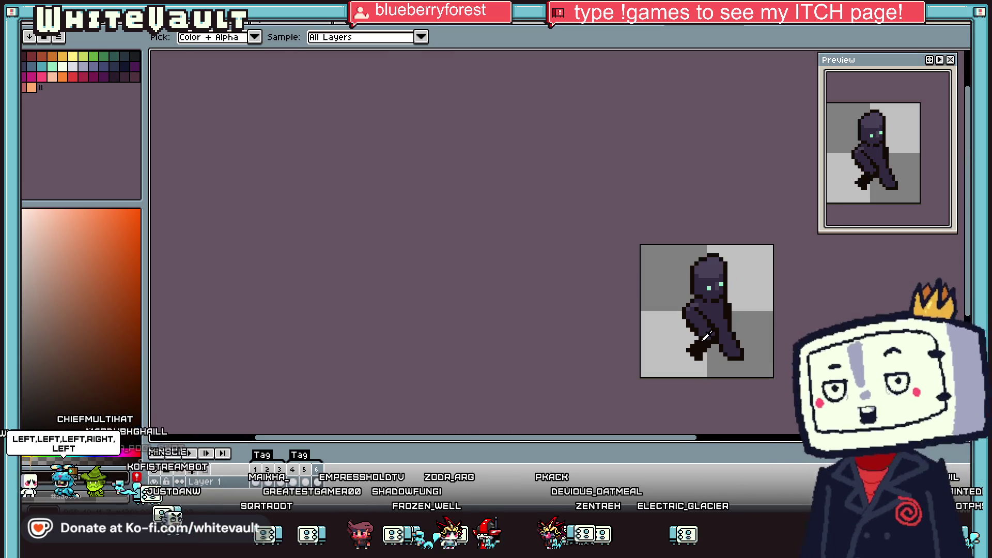
scroll(698, 337, "up", 1)
key("b")
key("i")
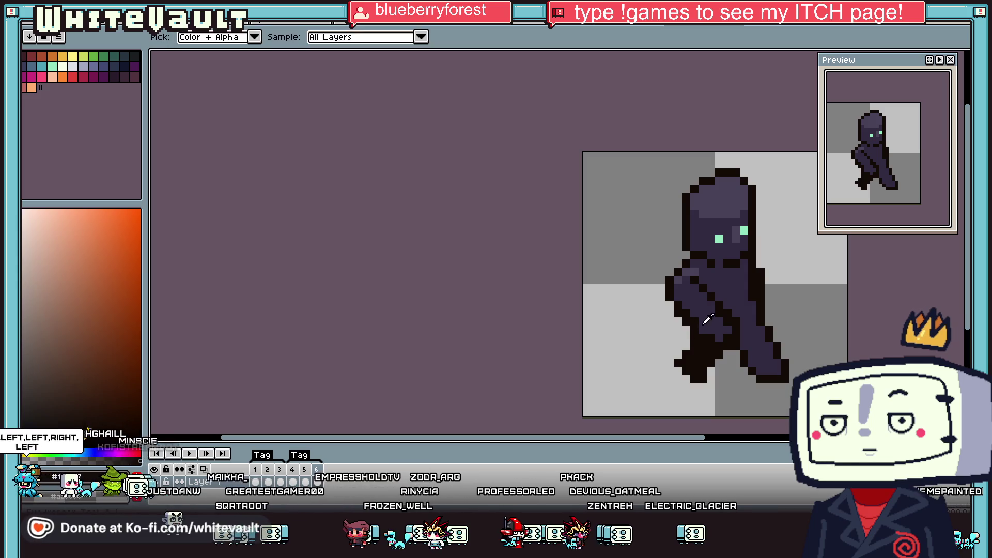
left_click(686, 310)
key("b")
scroll(758, 324, "down", 1)
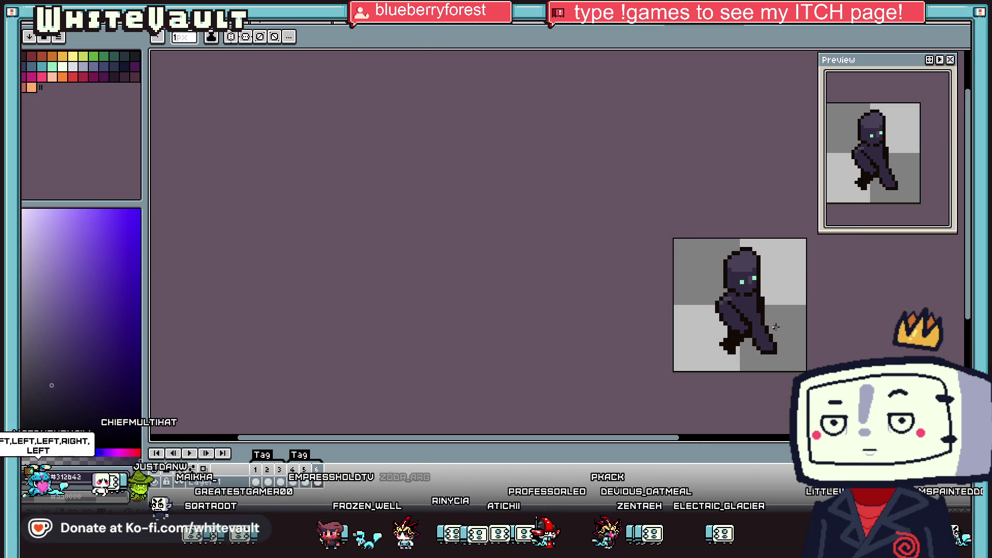
Step: Step through the walking frames to frame 5 with the standing pose
left_click(299, 483)
left_click(305, 483)
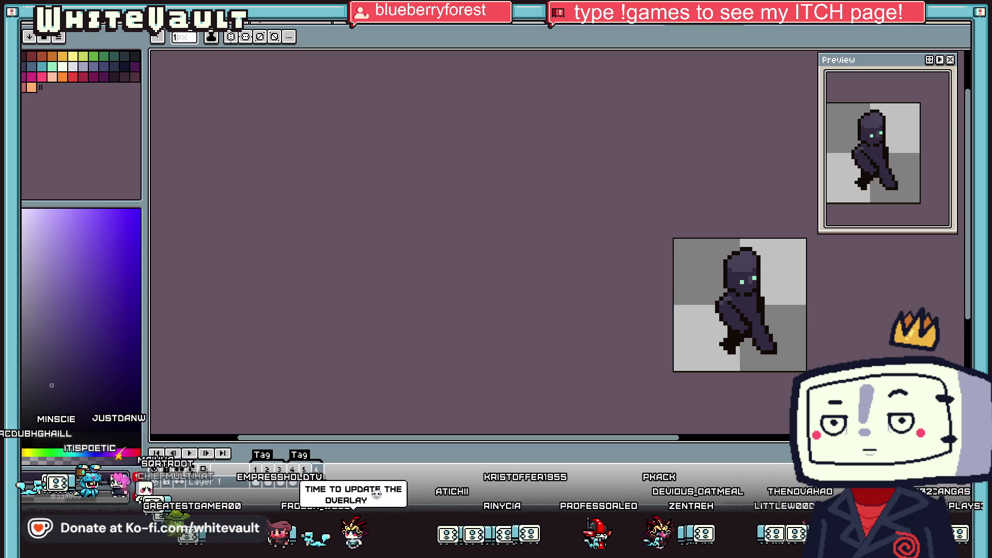
left_click(304, 482)
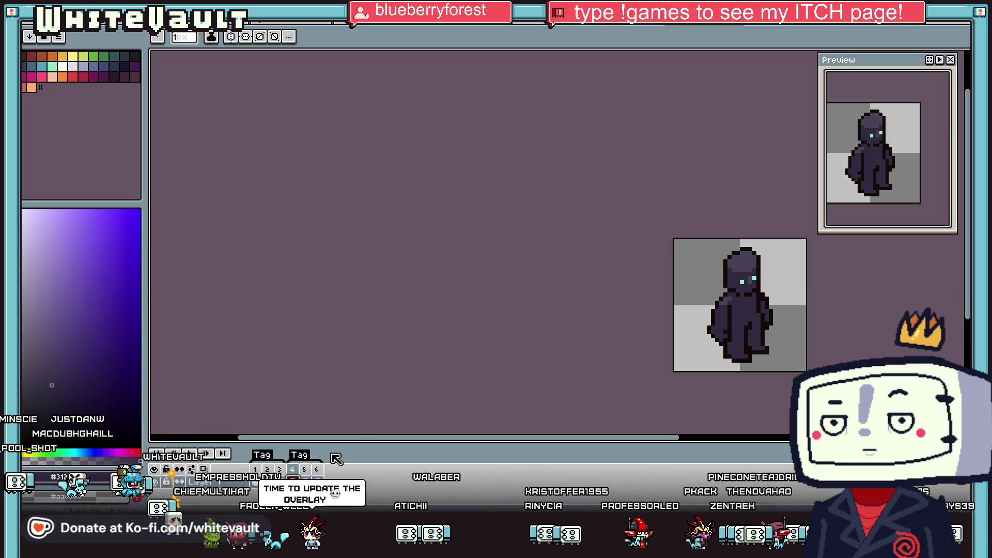
Step: On frame 4, select and delete the inner lower leg pixels to thin the leg
left_click(317, 482)
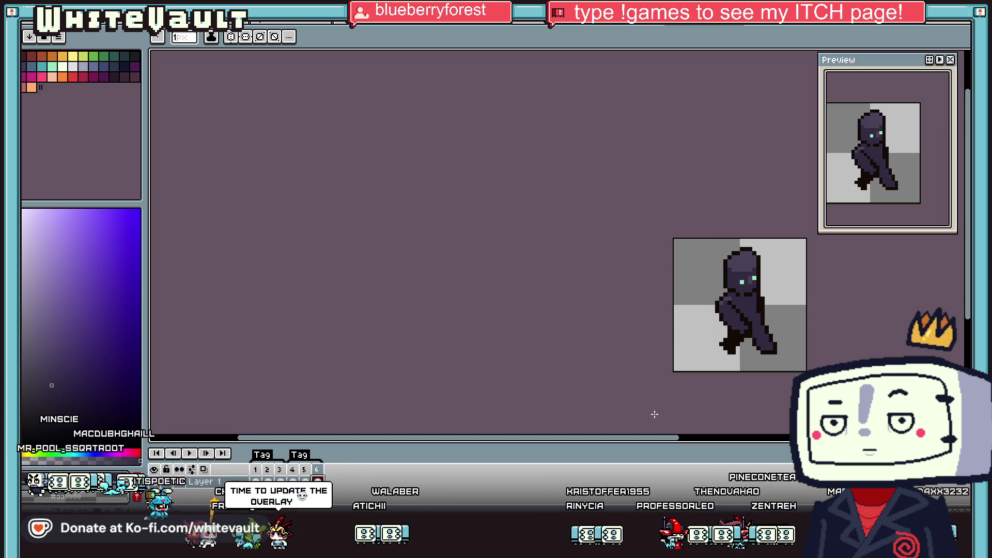
key("m")
scroll(763, 332, "up", 2)
mouse_move(727, 295)
left_mouse_down()
mouse_move(807, 380)
mouse_move(866, 423)
left_mouse_up()
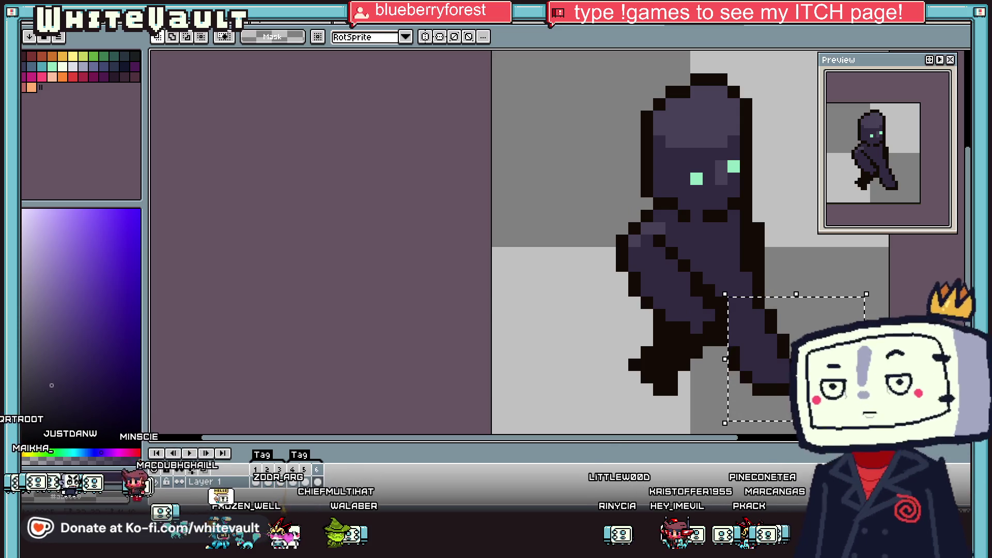
key("Left")
key("Left")
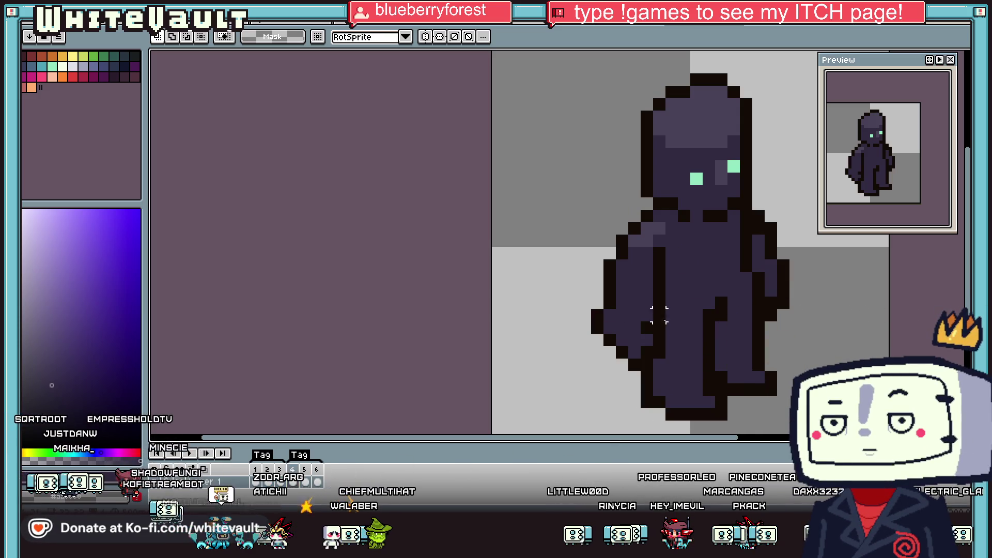
left_click_drag(659, 327, 705, 420)
left_click(697, 352)
mouse_move(709, 327)
left_mouse_down()
mouse_move(659, 411)
mouse_move(678, 420)
left_mouse_up()
key("Delete")
mouse_move(659, 366)
left_mouse_down()
mouse_move(646, 381)
mouse_move(698, 420)
left_mouse_up()
key("Delete")
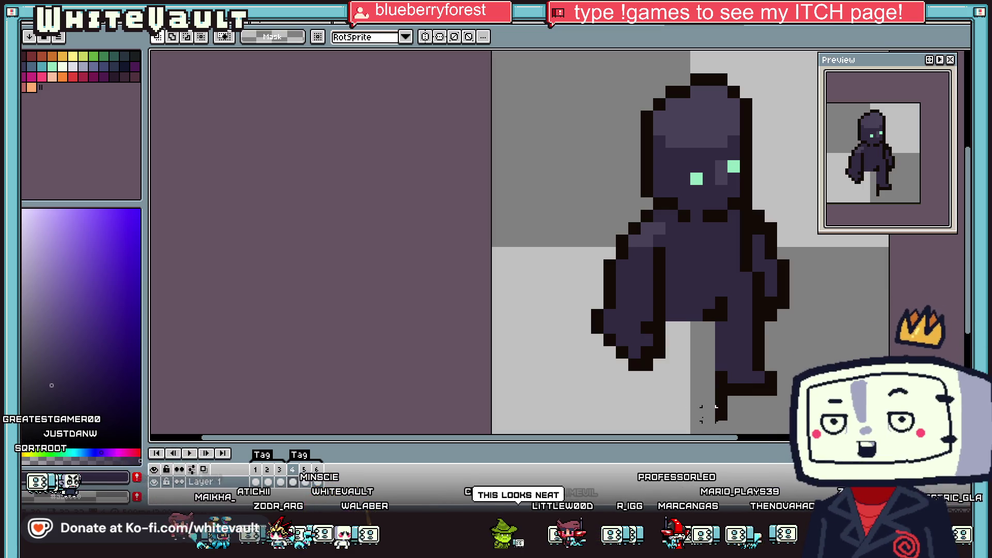
Step: Shift the remaining leg pixels slightly and commit the move
scroll(709, 402, "down", 3)
scroll(715, 345, "up", 1)
mouse_move(709, 354)
left_mouse_down()
mouse_move(736, 377)
mouse_move(723, 374)
left_mouse_up()
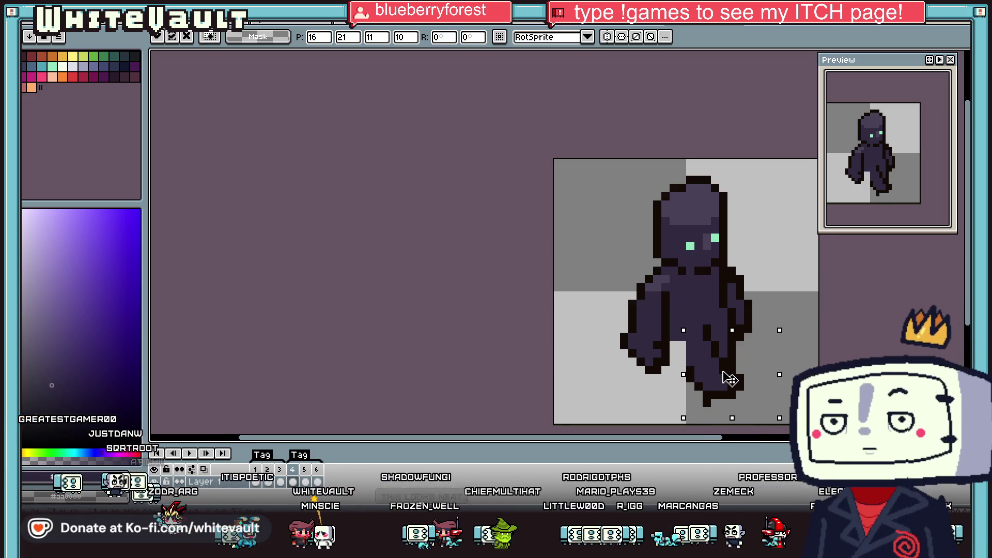
key("Return")
Step: Paint over the dark outline column beside the leg with the light grey background
key("i")
scroll(672, 357, "up", 2)
left_click(671, 357)
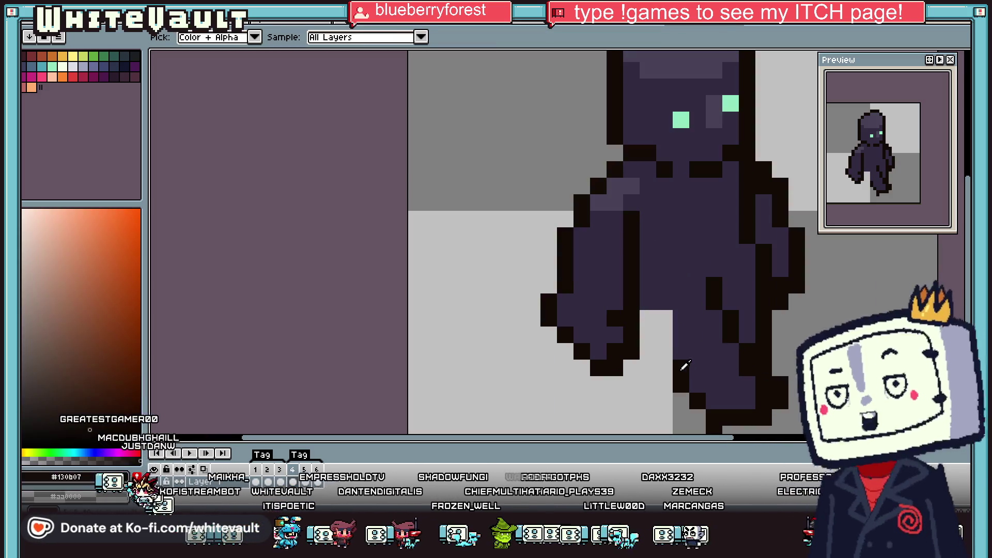
key("b")
key("i")
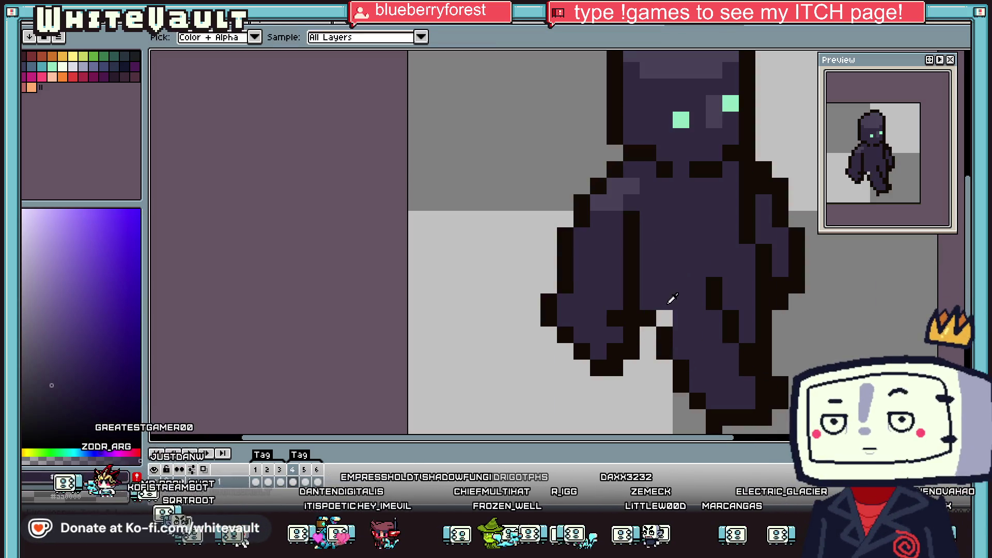
scroll(646, 325, "down", 2)
left_click(669, 323)
scroll(709, 327, "up", 2)
key("b")
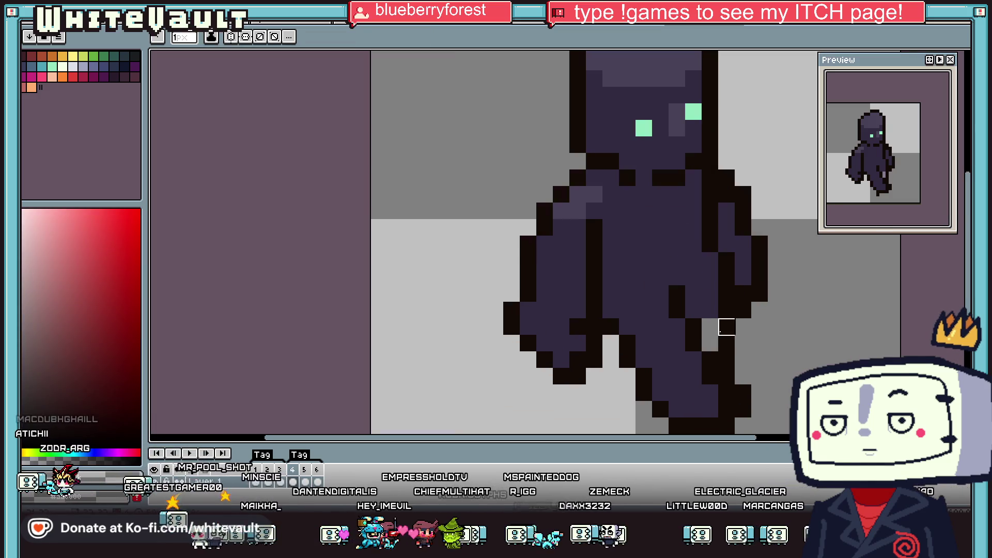
left_click_drag(727, 327, 726, 376)
Step: Darken the light pixel between the legs with the dark outline colour
key("i")
left_click(708, 327)
key("b")
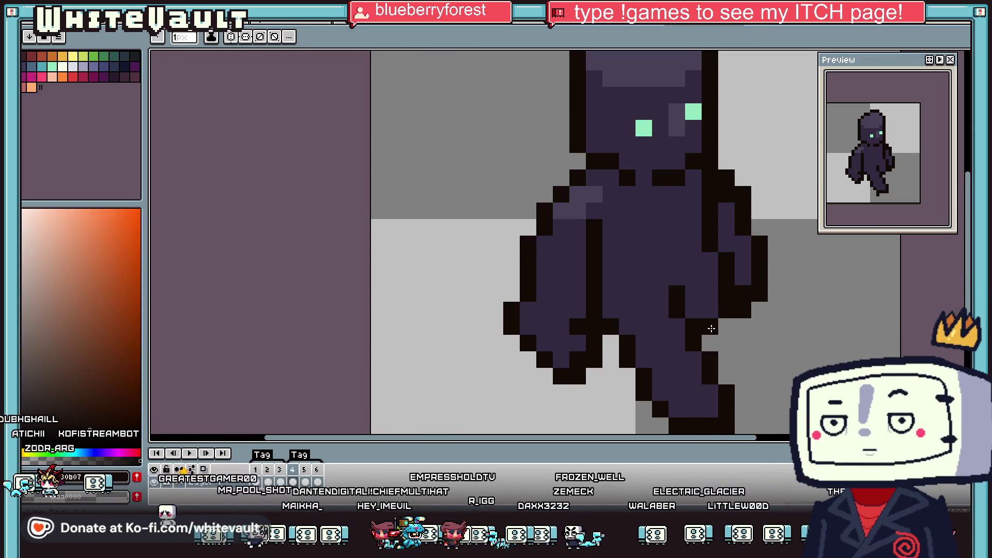
left_click(611, 360)
scroll(611, 360, "down", 2)
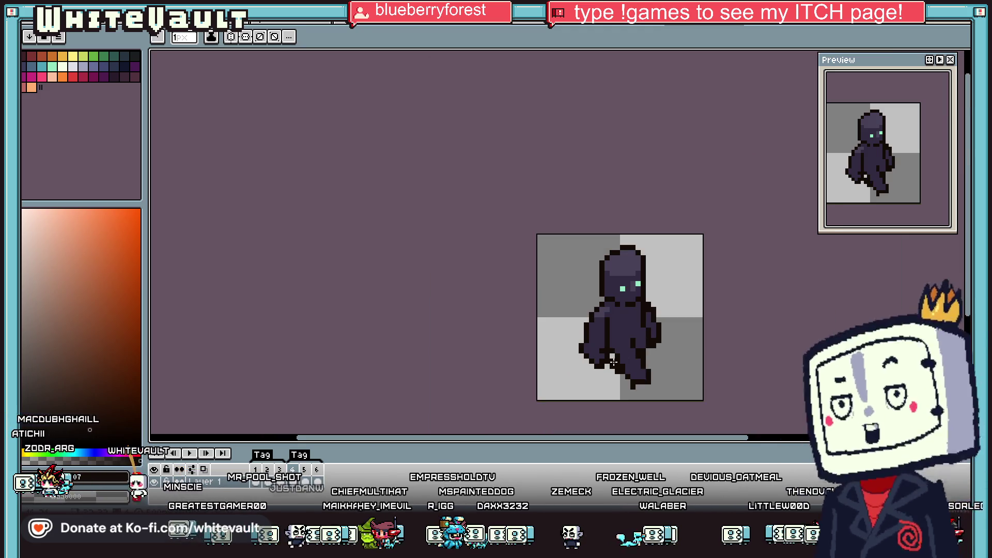
Step: Select the figure's left arm, rotate it about 14° outward and nudge it one pixel right
key("i")
key("w")
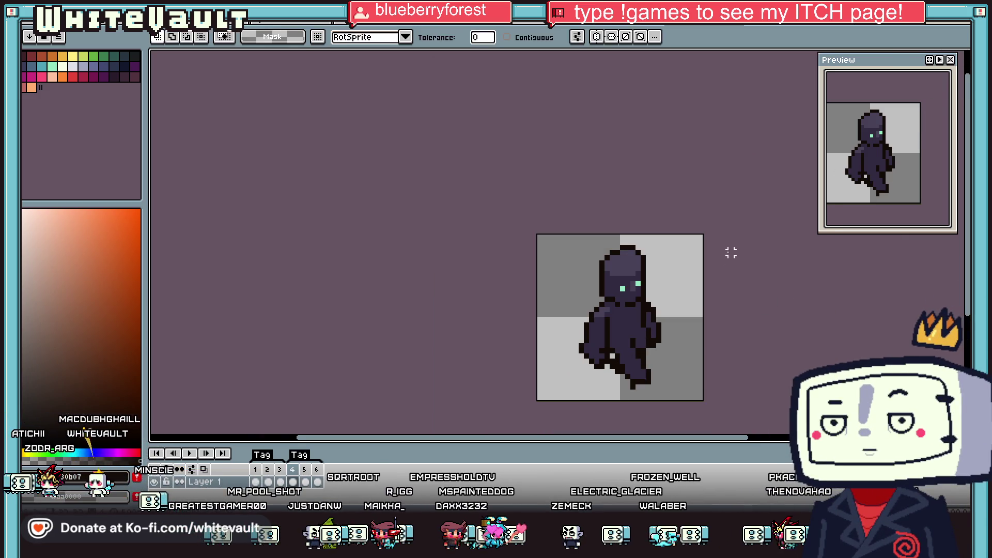
scroll(599, 356, "up", 1)
key("ctrl+a")
key("ctrl+d")
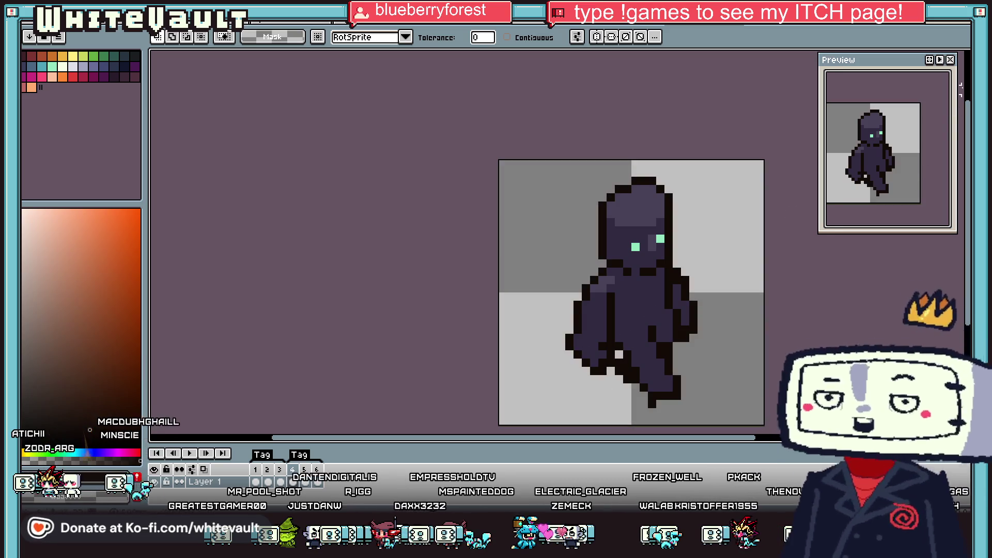
left_click(906, 58)
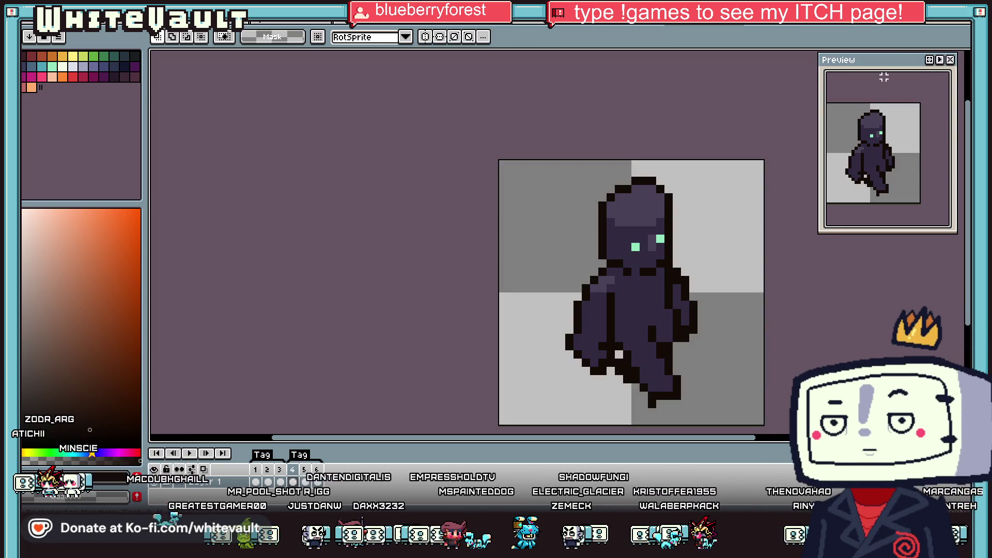
left_click_drag(566, 301, 618, 386)
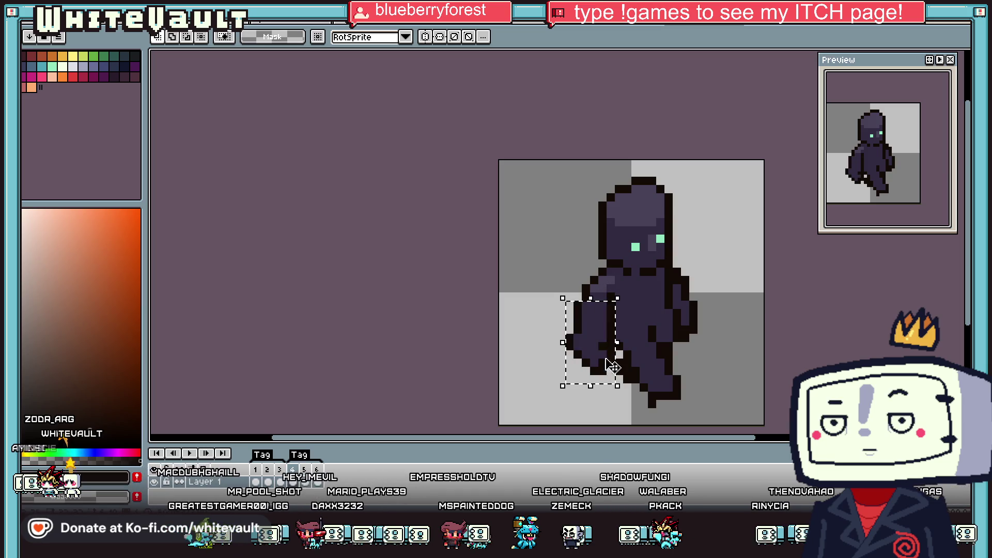
left_click_drag(586, 285, 615, 308)
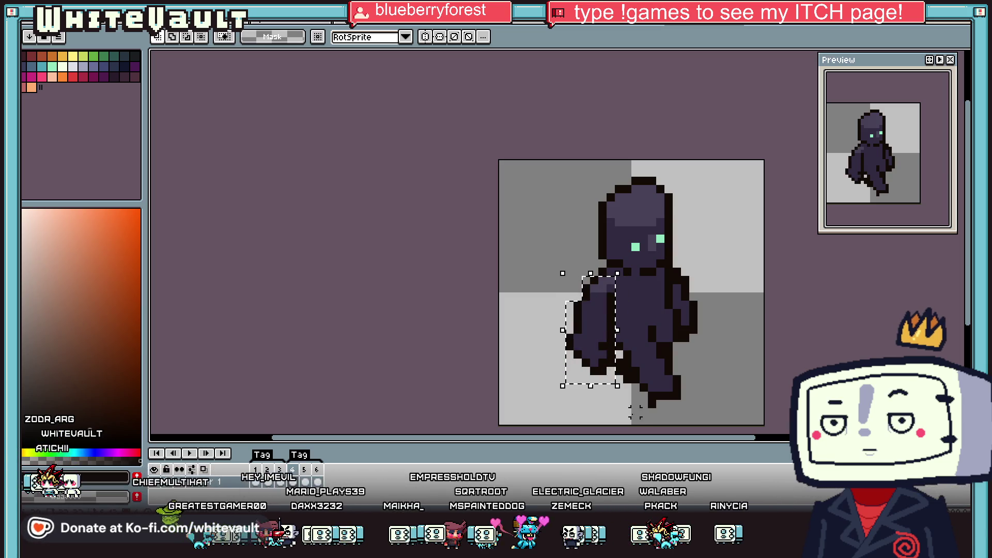
mouse_move(625, 398)
left_mouse_down()
mouse_move(611, 402)
mouse_move(610, 357)
left_mouse_up()
left_click(693, 287)
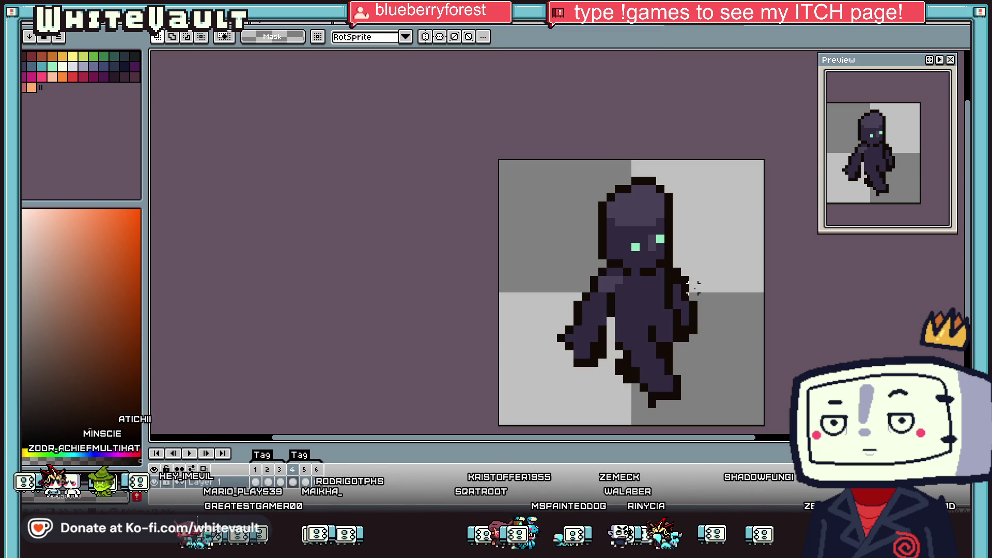
Step: Select the arm on another frame and reposition it on frame 4, nudged one pixel left
left_click(321, 483)
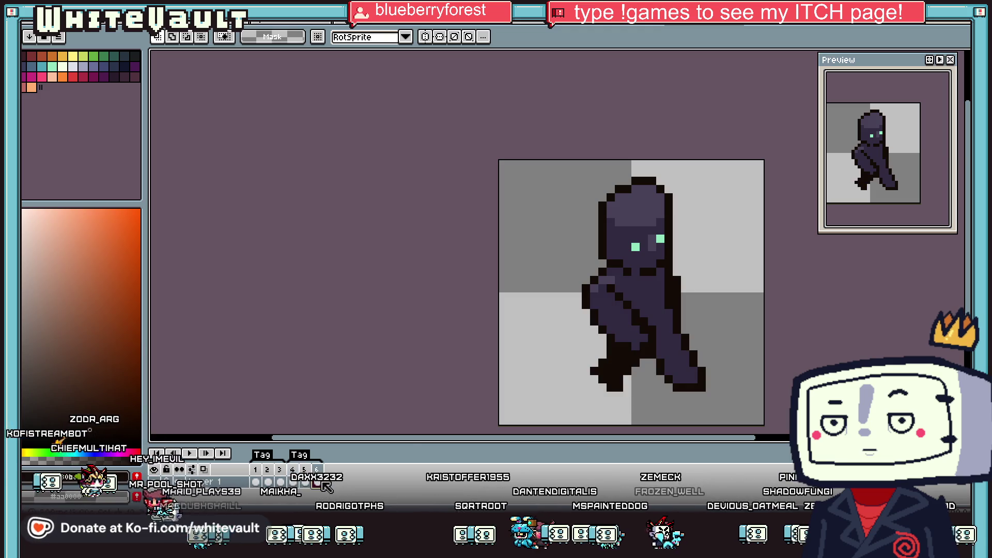
left_click_drag(589, 292, 632, 342)
scroll(642, 333, "up", 1)
mouse_move(605, 301)
left_mouse_down()
mouse_move(643, 368)
mouse_move(665, 366)
mouse_move(671, 385)
mouse_move(649, 365)
mouse_move(791, 336)
mouse_move(776, 321)
mouse_move(809, 336)
mouse_move(776, 333)
left_mouse_up()
left_click(292, 482)
key("Return")
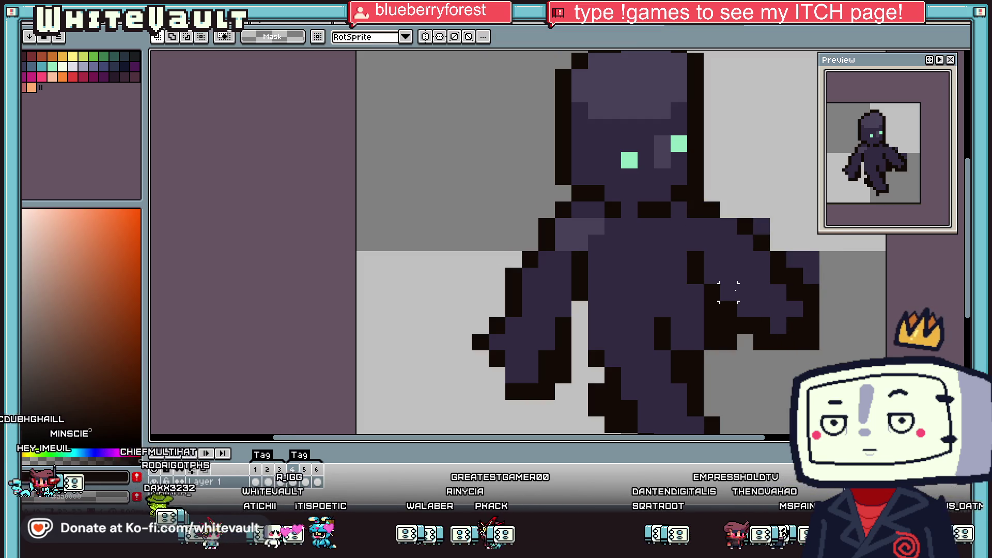
Step: Sample the body colour from the sprite and pencil a short dark column of pixels onto the limb
key("b")
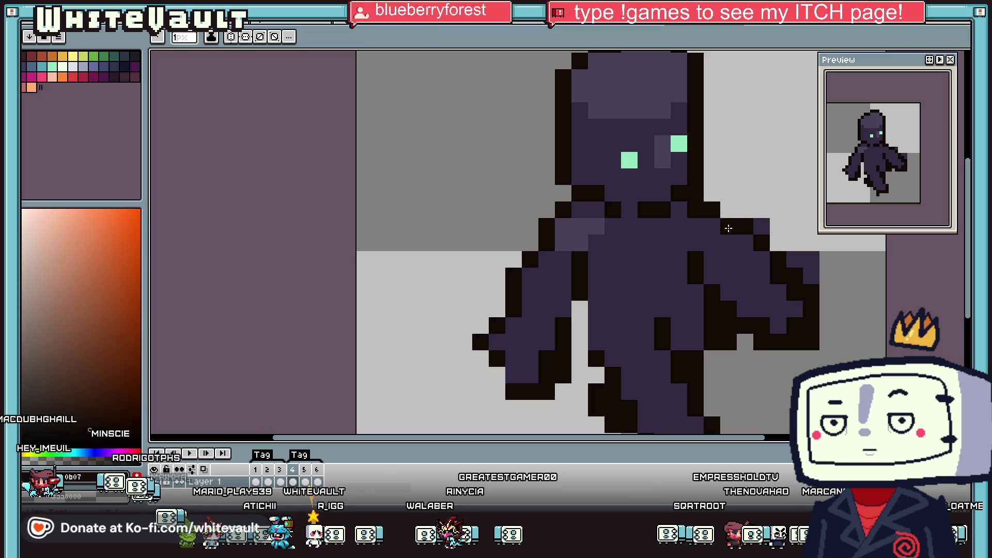
left_click(827, 264, "alt")
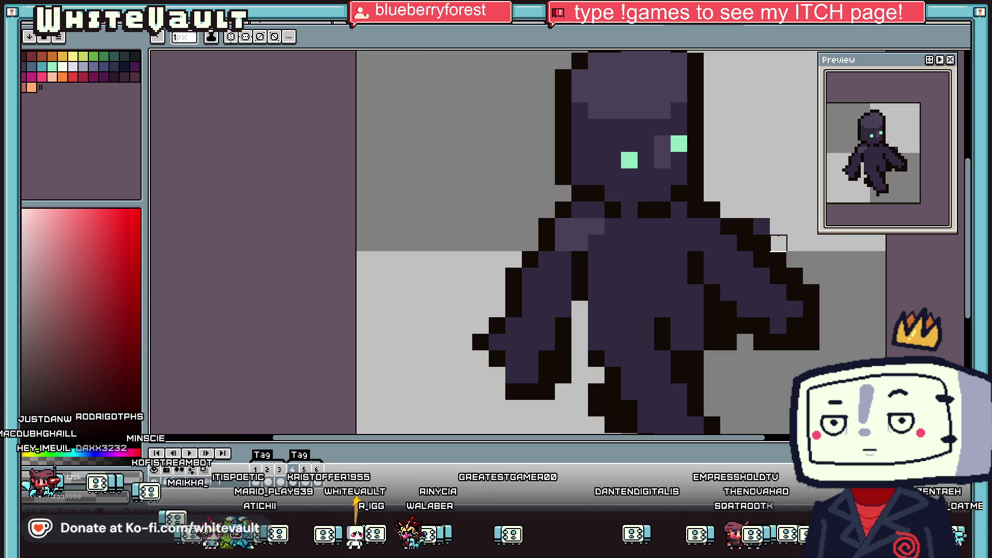
left_click(720, 266, "alt")
scroll(718, 266, "down", 3)
scroll(682, 279, "up", 2)
left_click(677, 288, "alt")
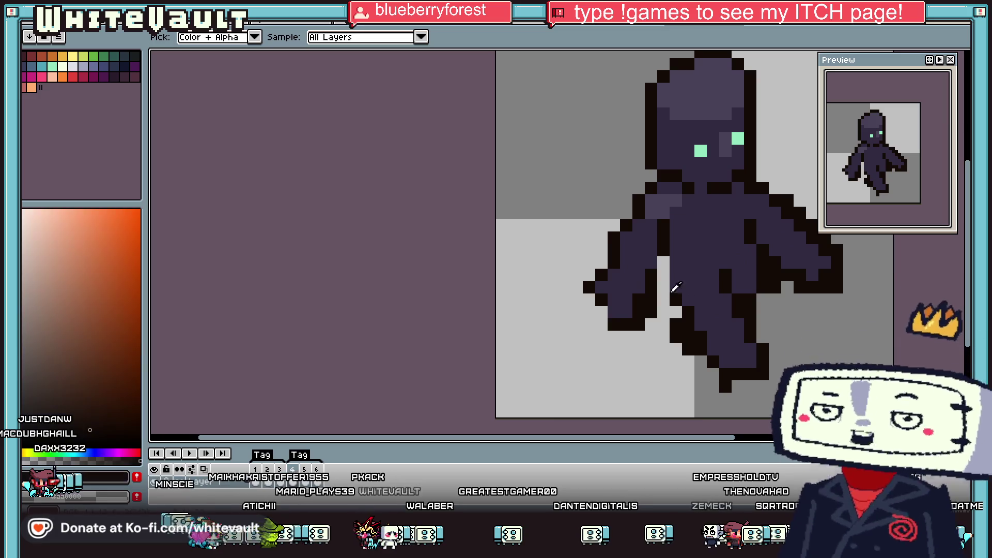
left_click_drag(667, 288, 663, 263)
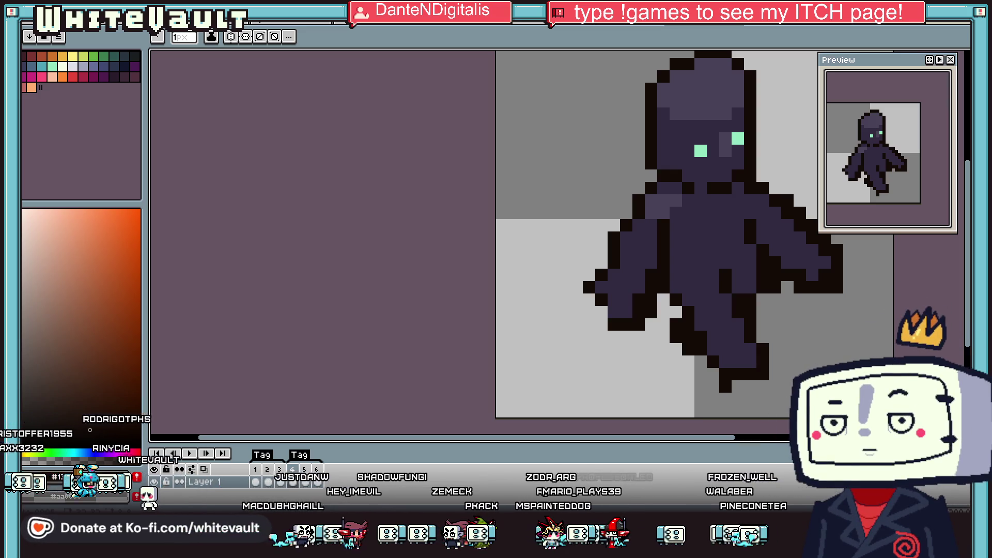
scroll(646, 332, "down", 5)
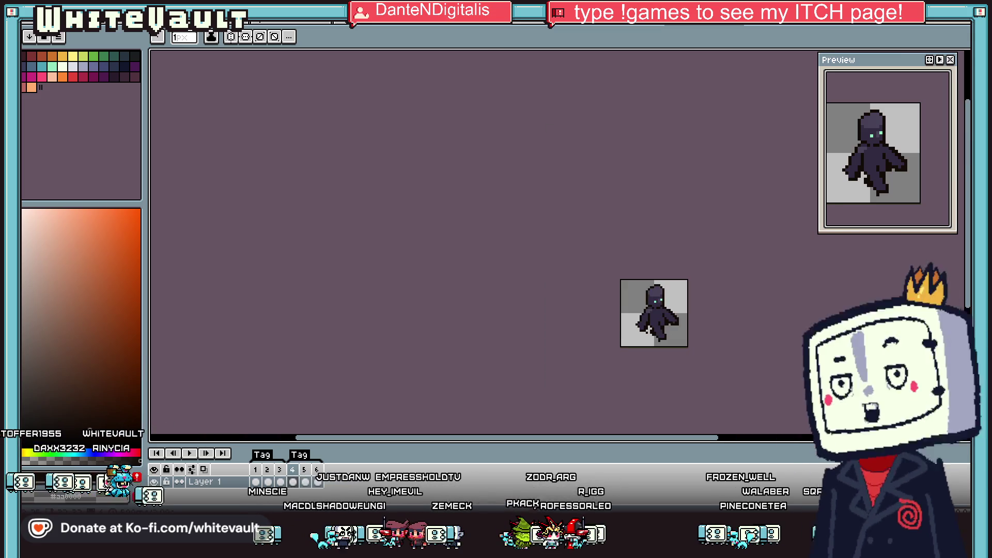
Step: Undo the stray pixel left of the leg and pick the body purple #312b42
scroll(647, 329, "up", 5)
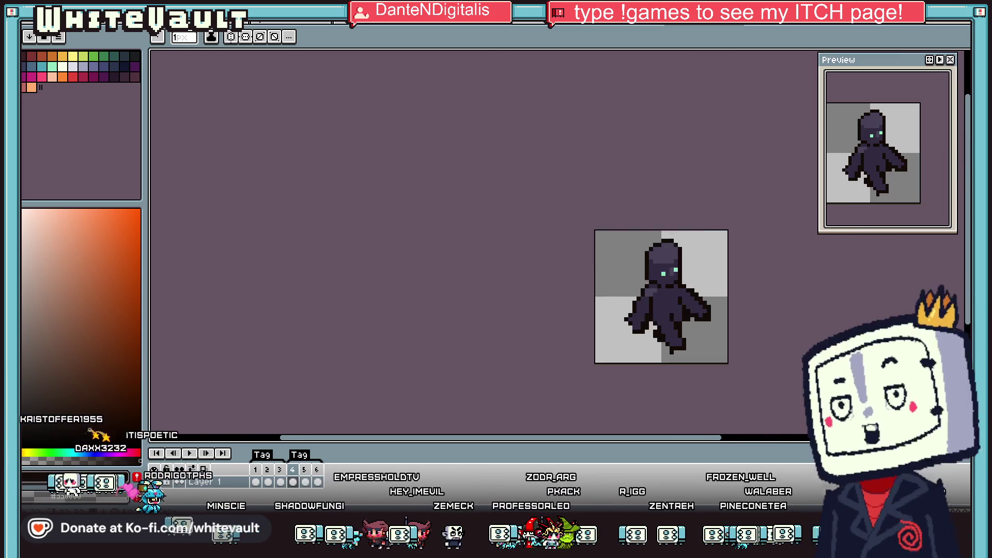
key("ctrl+z")
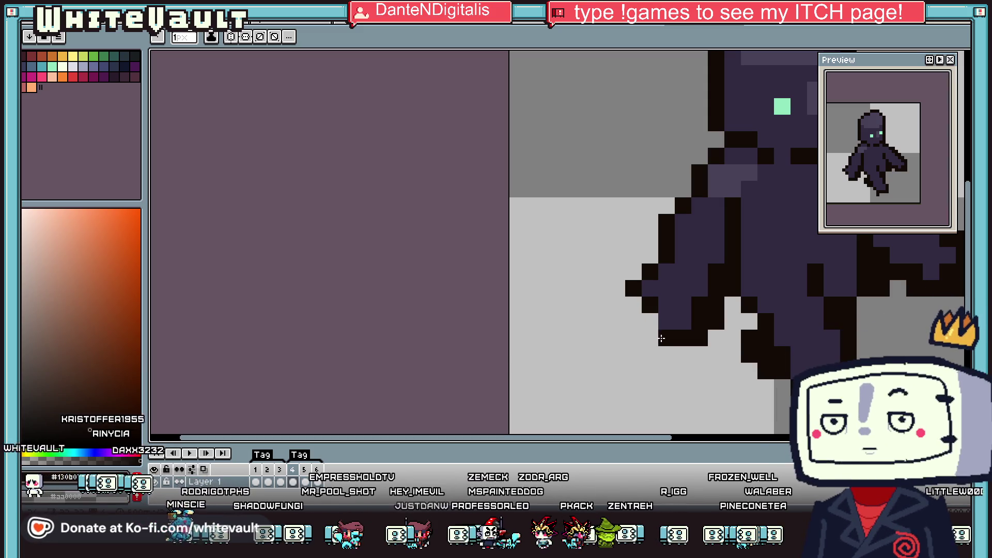
left_click(633, 305)
left_click(650, 288, "alt")
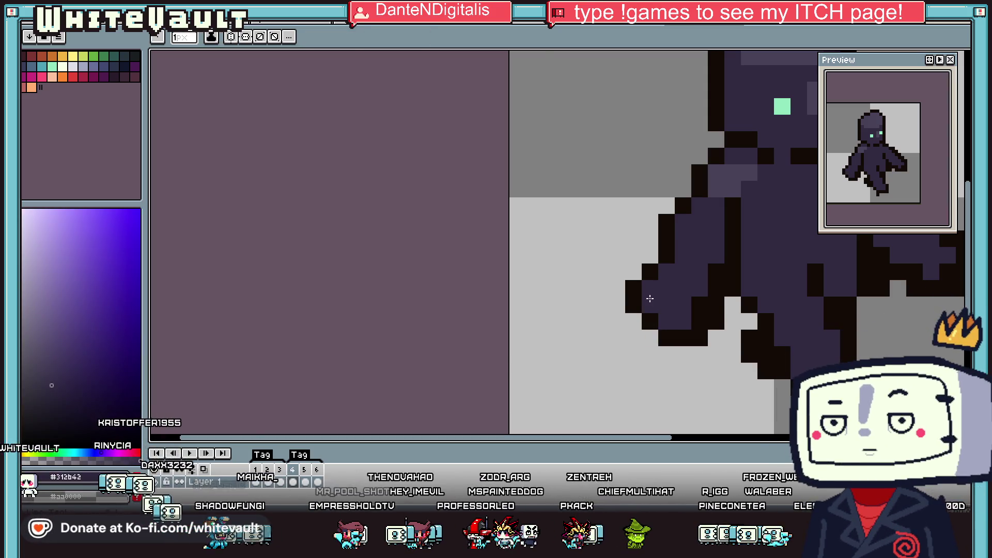
scroll(745, 316, "down", 5)
Step: Play the walk animation from frame 6 and stop playback on frame 4
left_click(318, 482)
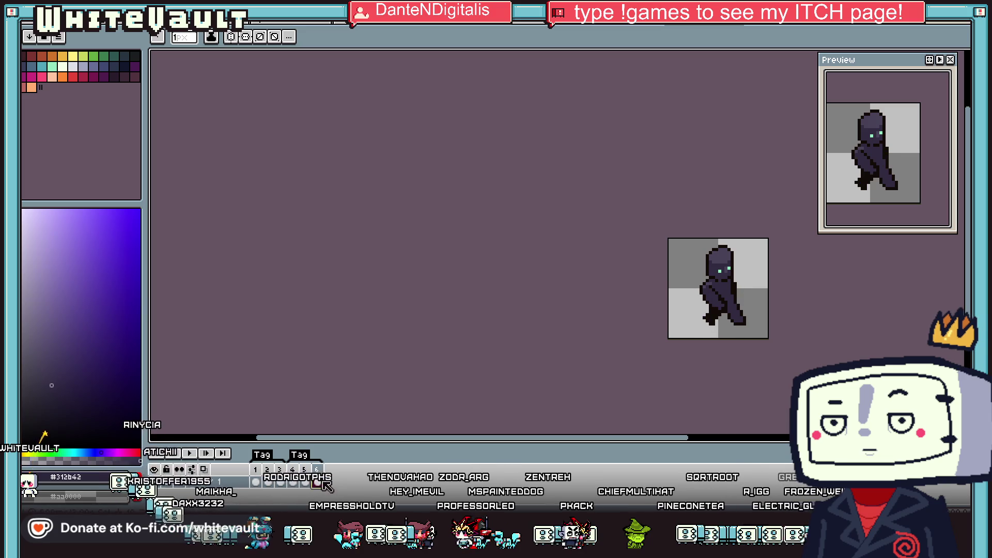
key("Return")
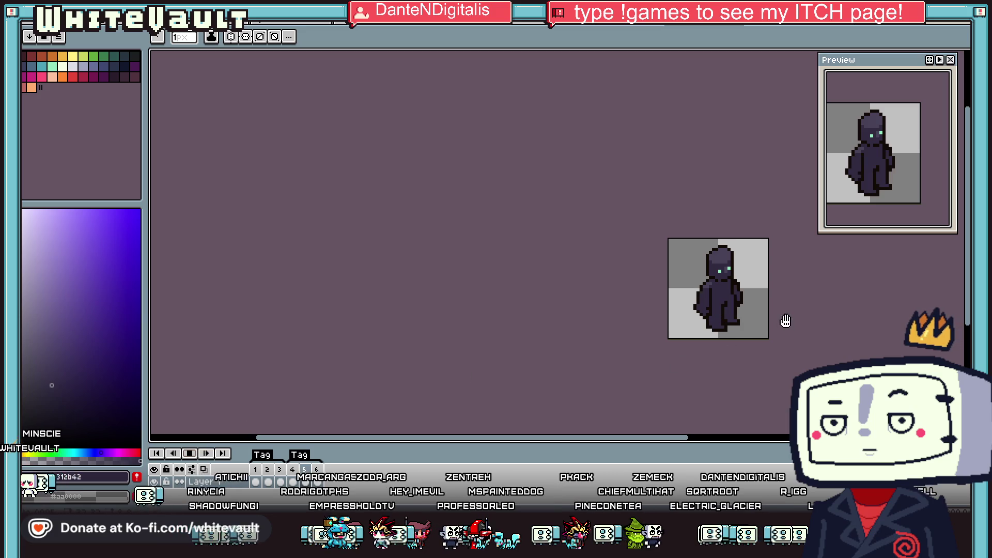
scroll(782, 305, "up", 1)
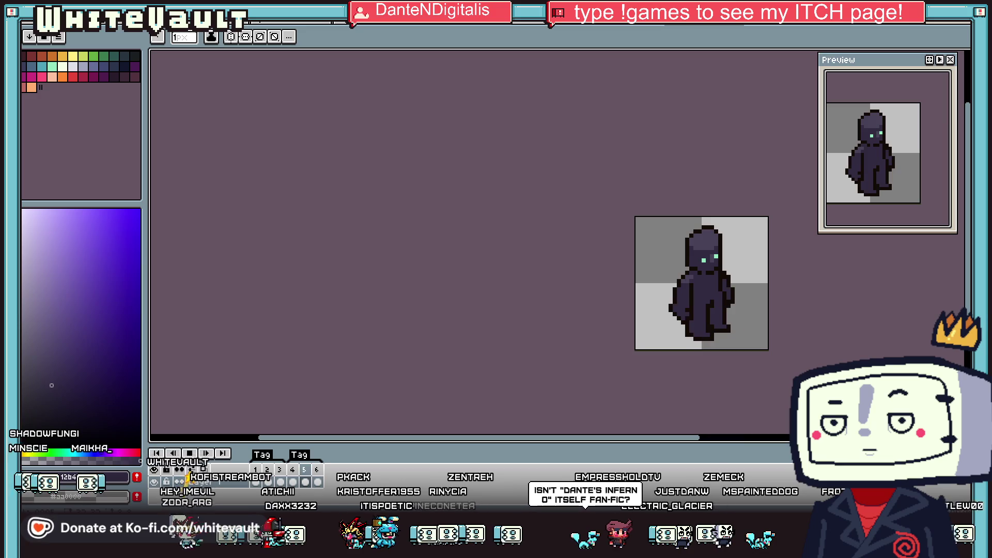
key("m")
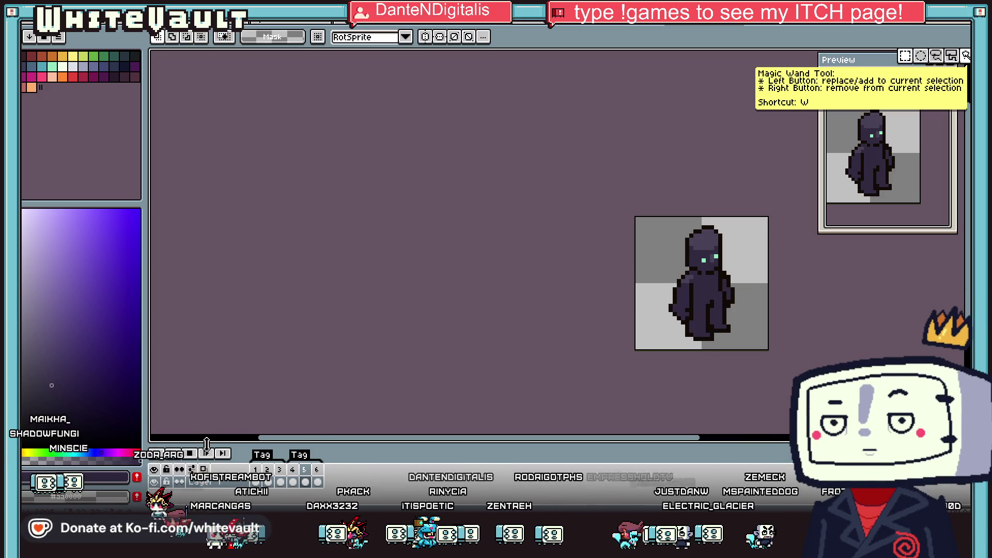
left_click(293, 482)
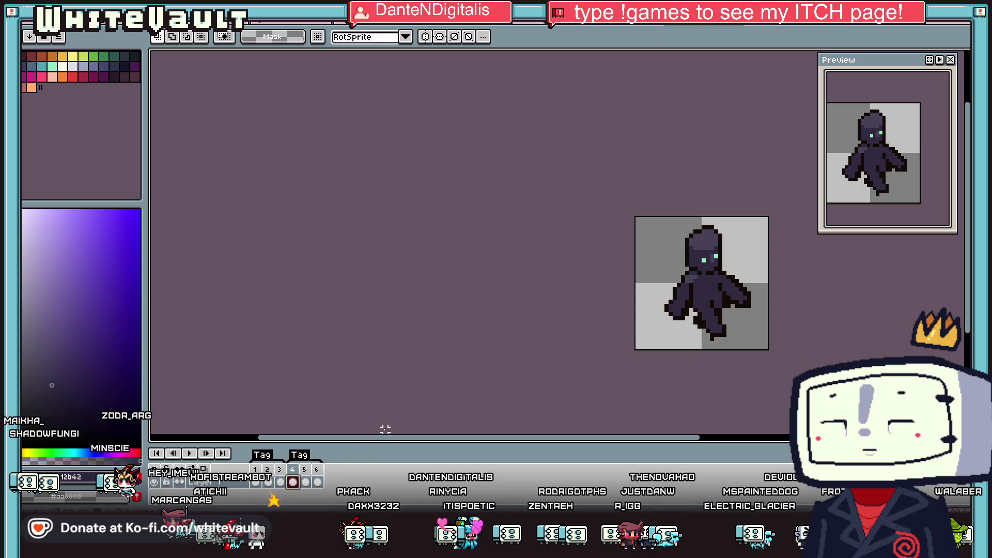
Step: Select the head on frame 4 and nudge it one pixel right
scroll(726, 262, "up", 2)
mouse_move(646, 194)
left_mouse_down()
mouse_move(729, 259)
mouse_move(730, 272)
mouse_move(726, 262)
left_mouse_up()
scroll(712, 273, "up", 1)
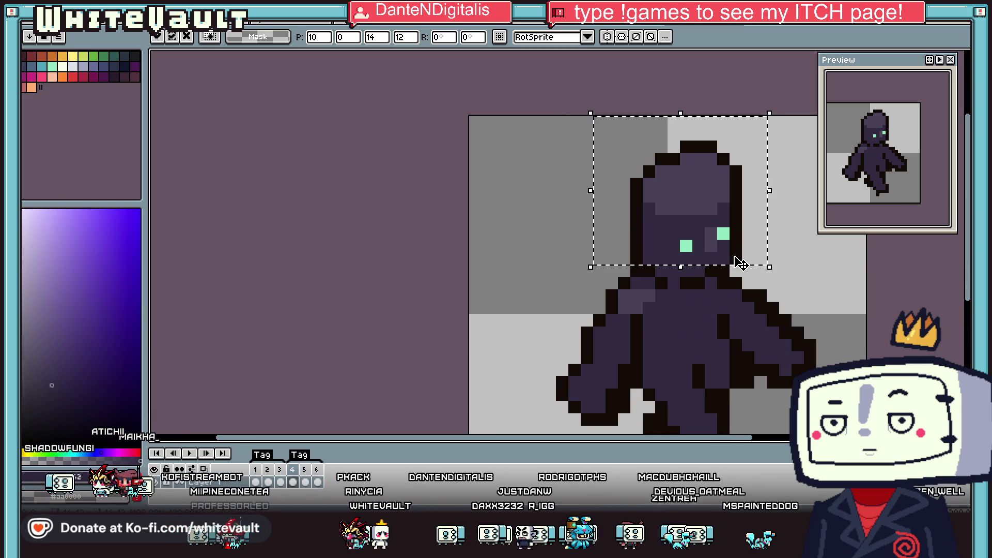
key("ctrl+d")
Step: Realign the head on frame 6 and recentre the sprite in the preview
left_click(306, 482)
left_click(317, 482)
left_click_drag(603, 139, 780, 267)
key("ctrl+d")
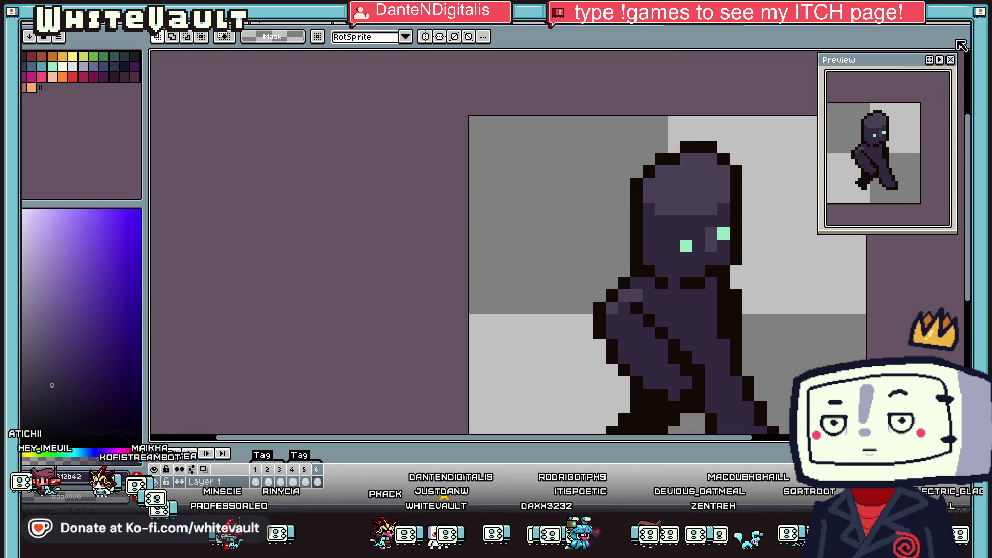
left_click_drag(903, 175, 913, 171)
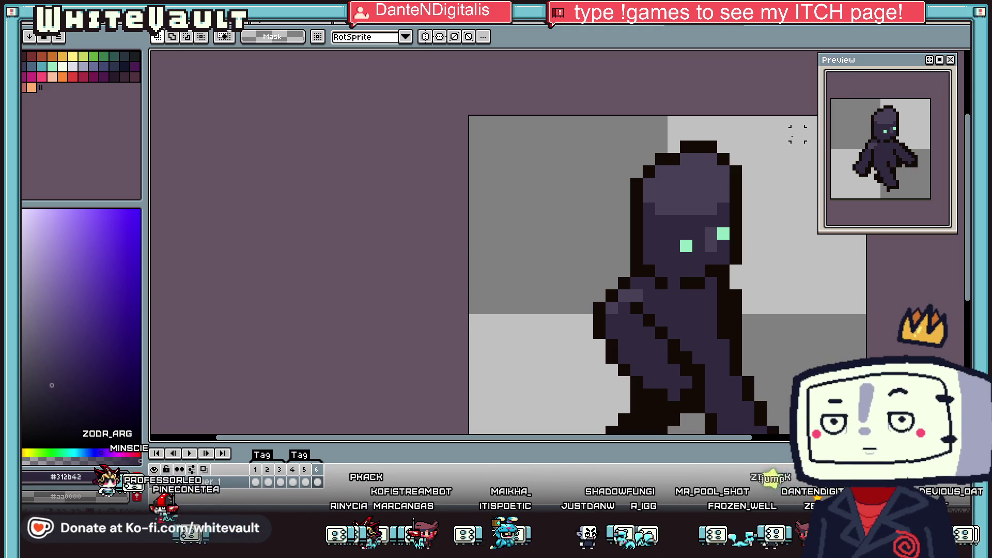
scroll(734, 239, "down", 8)
scroll(748, 243, "up", 4)
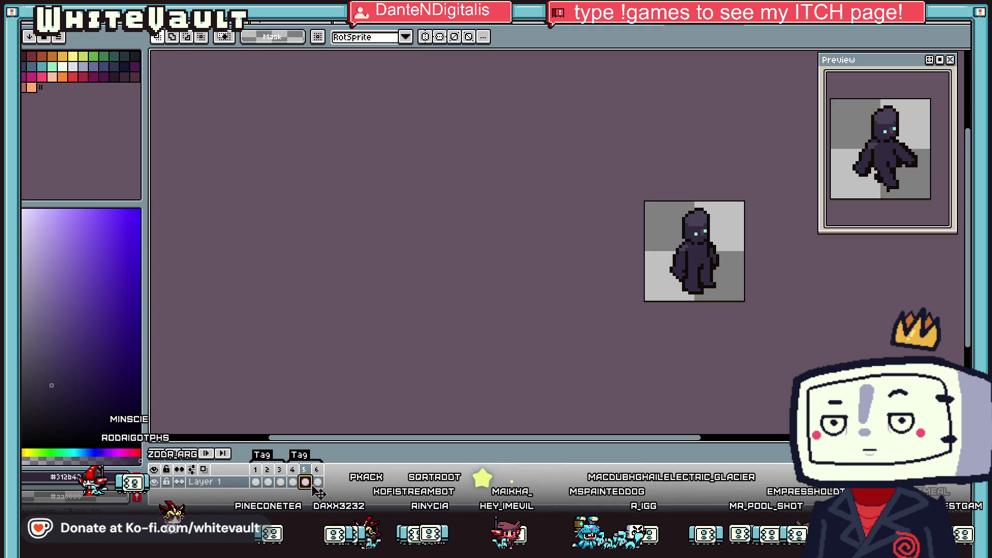
Step: Select the arm and move it in against the torso
scroll(727, 228, "up", 4)
left_click_drag(627, 181, 706, 261)
key("u")
left_click_drag(667, 209, 745, 298)
key("Return")
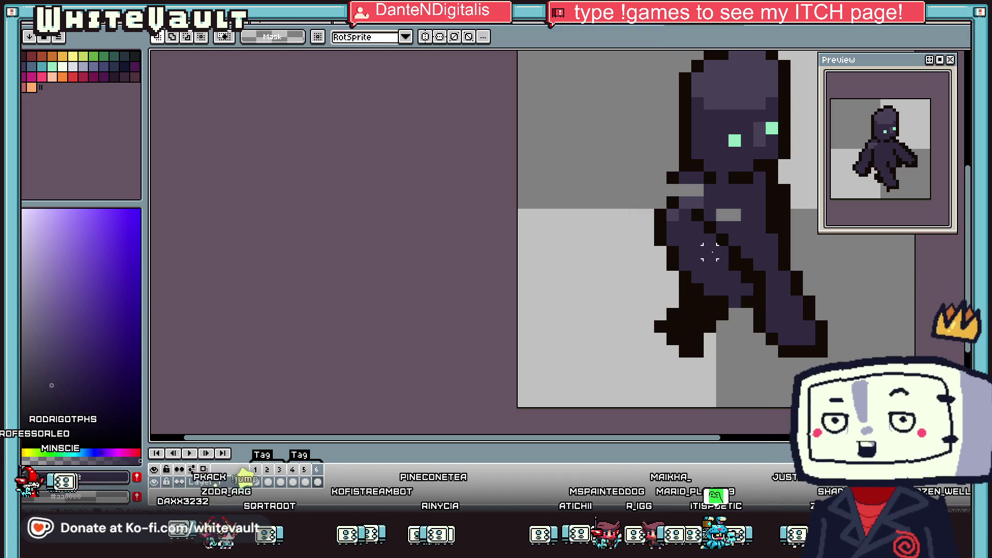
Step: Repaint the arm pixels dark and cover the lighter torso pixels with #312b42
key("i")
left_click(674, 176)
left_click(672, 193)
left_click(687, 192, "alt")
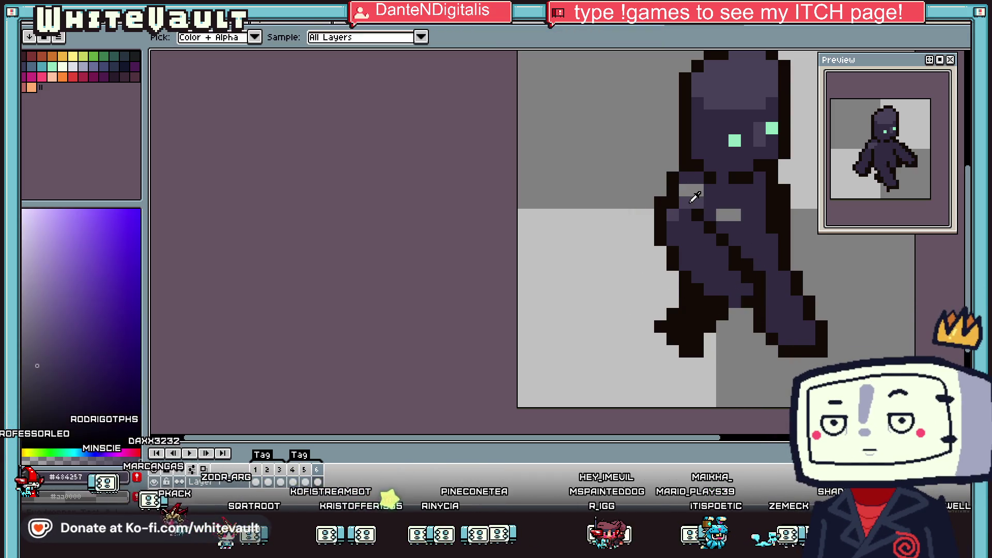
left_click(685, 190, "alt")
left_click(738, 214, "alt")
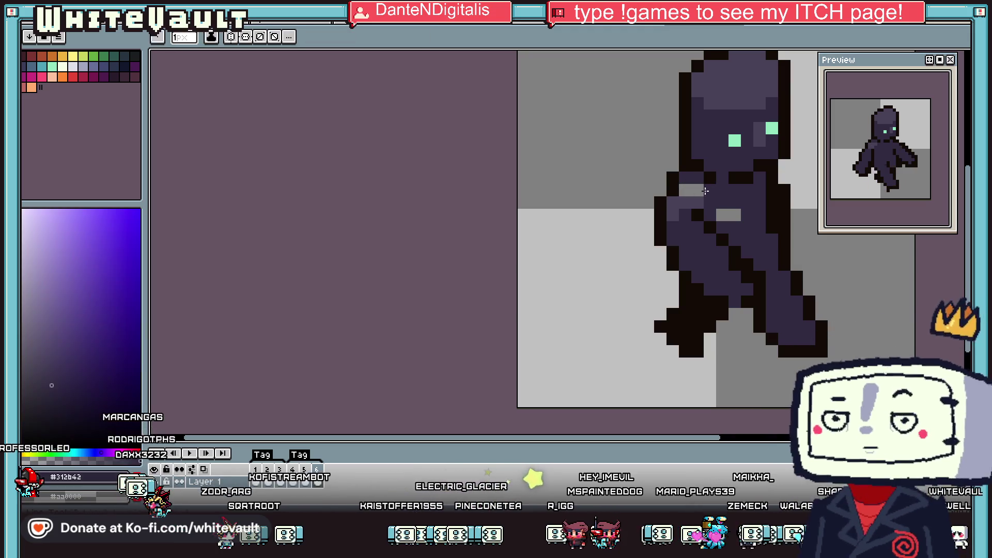
left_click_drag(722, 215, 738, 213)
key("alt")
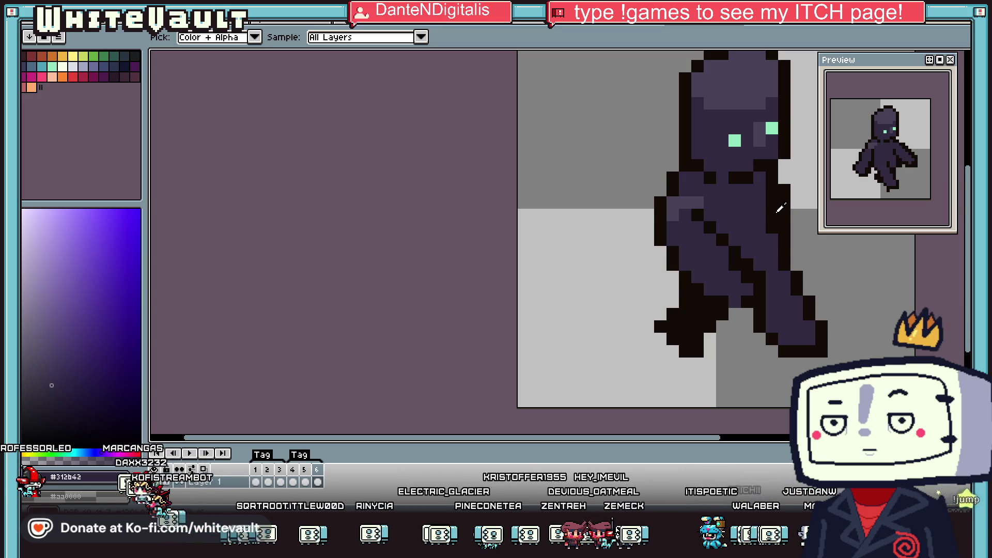
scroll(848, 236, "down", 2)
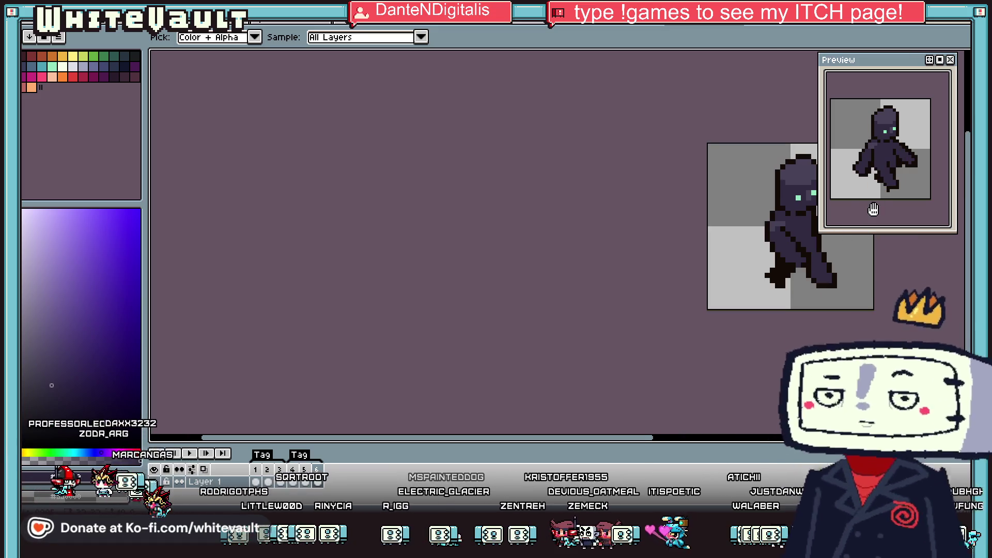
Step: Apply Frame > Constant Frame Rate so frames 1–6 share one duration
scroll(883, 171, "down", 1)
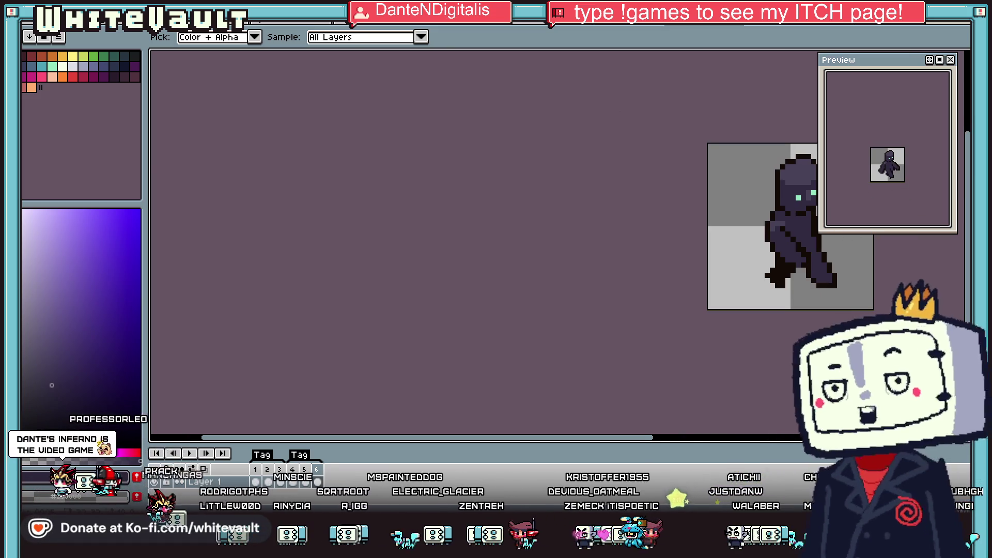
left_click(127, 19)
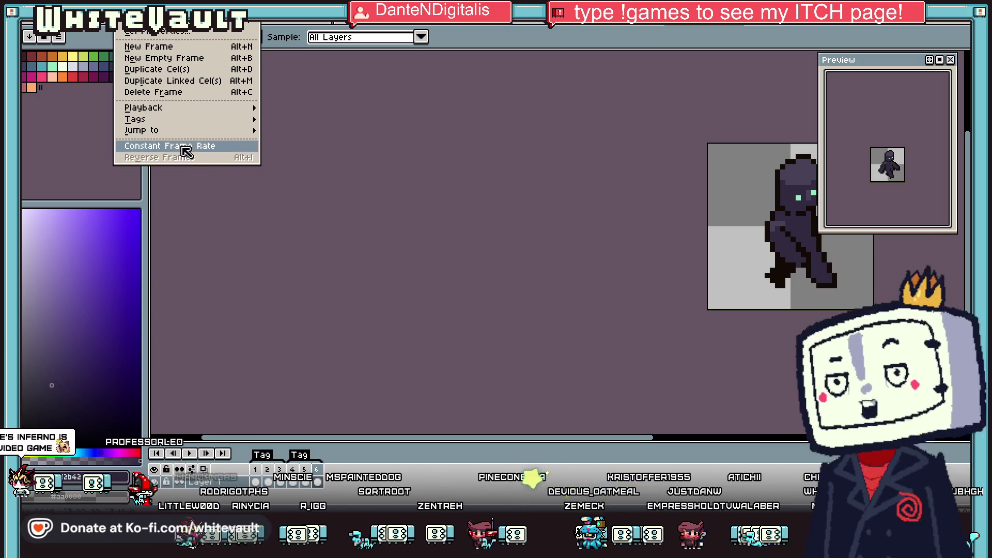
left_click(165, 146)
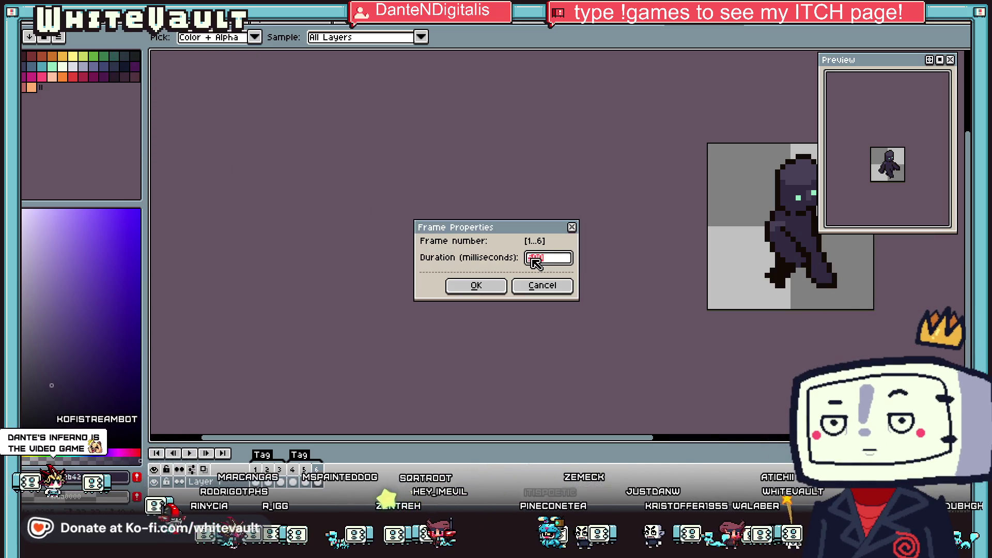
type("10")
left_click(477, 285)
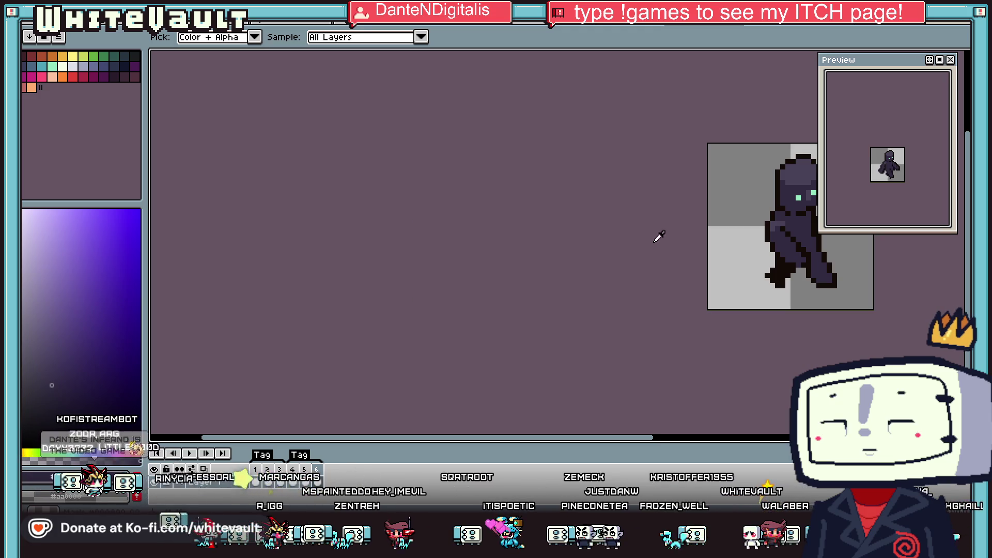
scroll(872, 178, "up", 1)
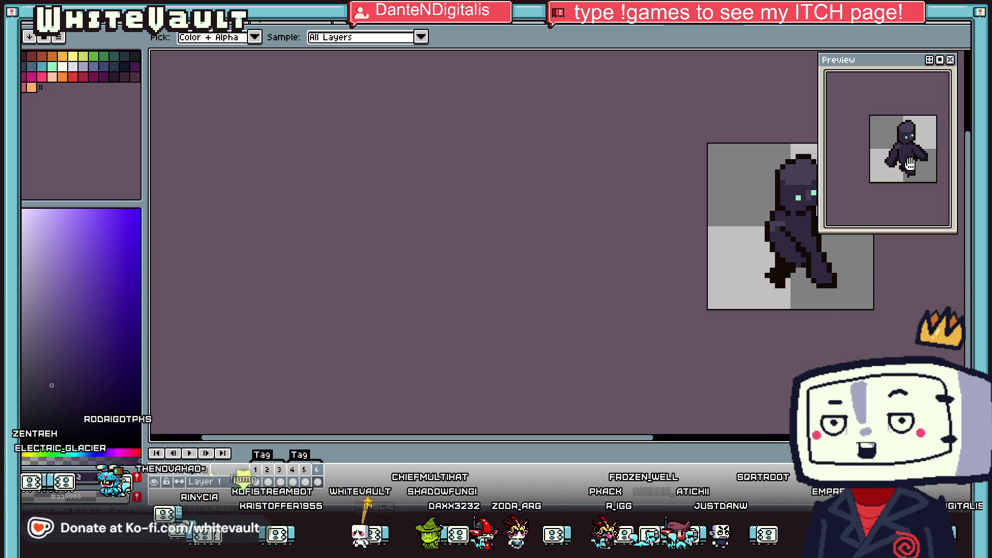
Step: Set the duration of frames 1–6 to 40 ms in Frame Properties
scroll(910, 164, "down", 3)
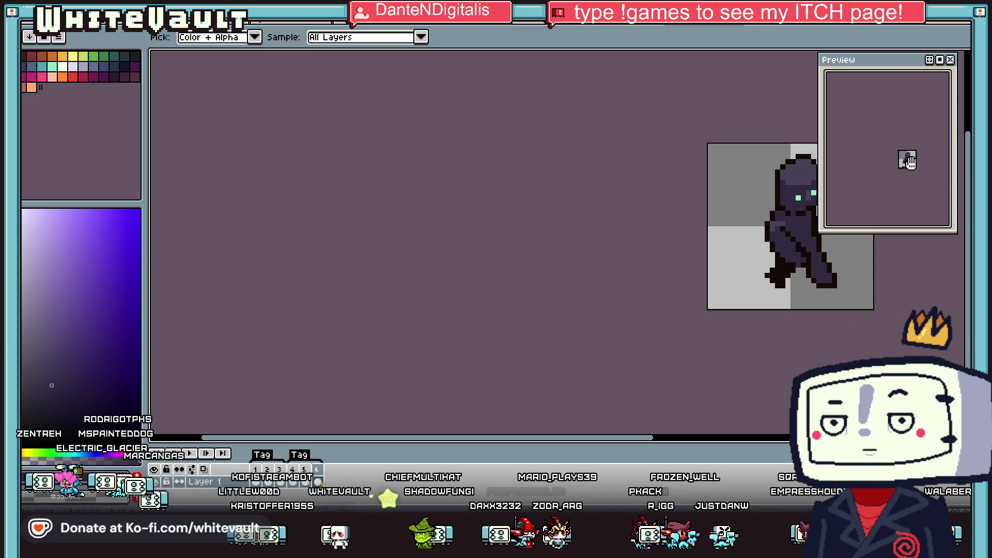
left_click_drag(659, 438, 762, 448)
left_click(270, 482)
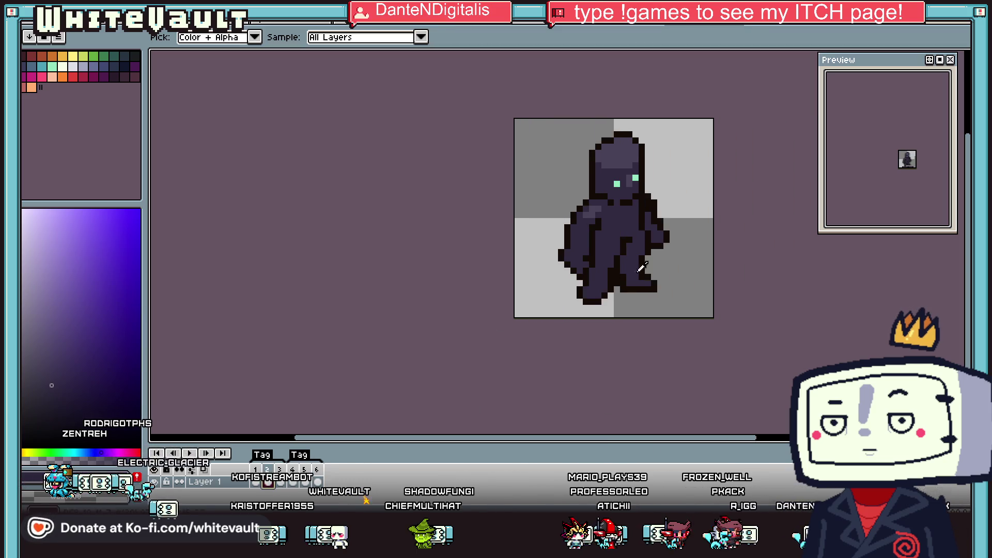
scroll(902, 185, "up", 4)
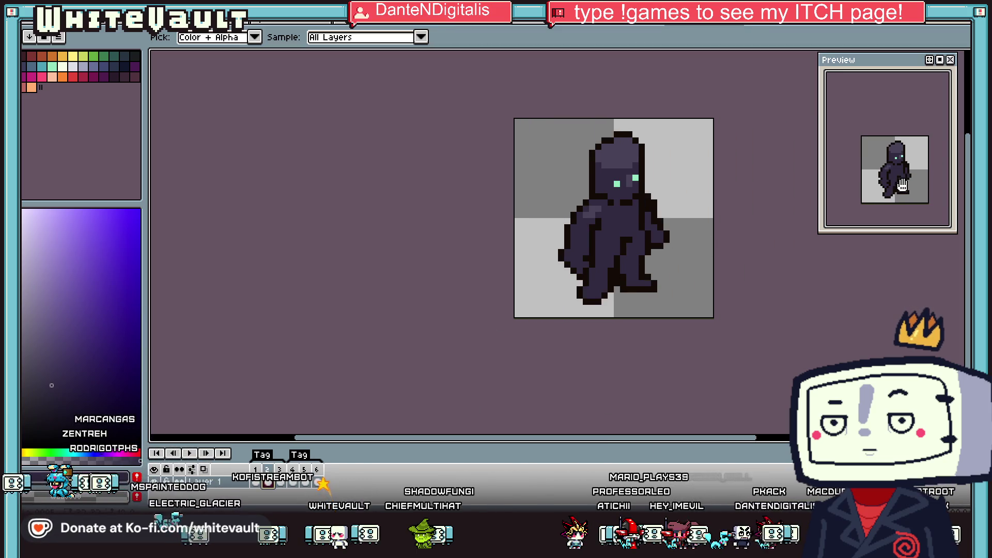
left_click(124, 17)
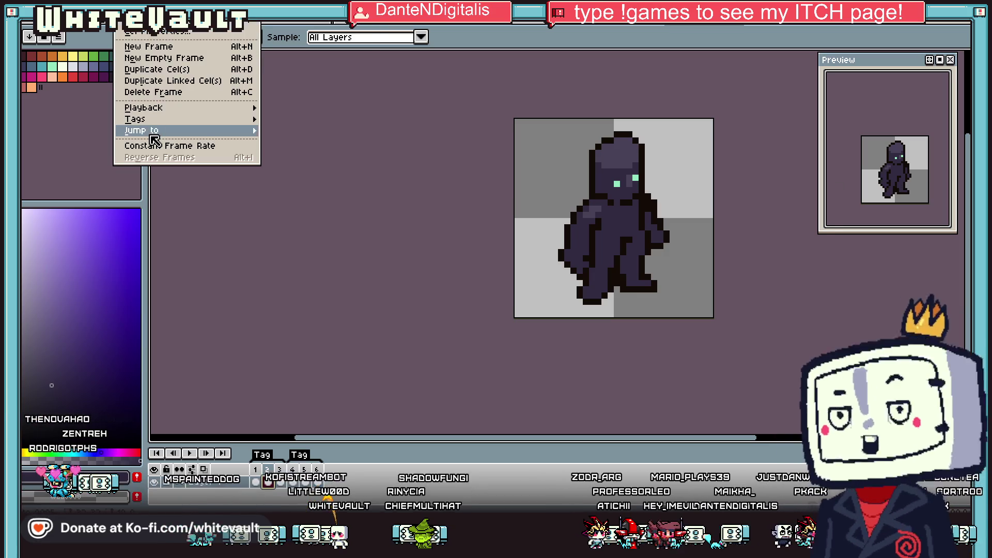
left_click(170, 146)
type("400")
left_click(496, 285)
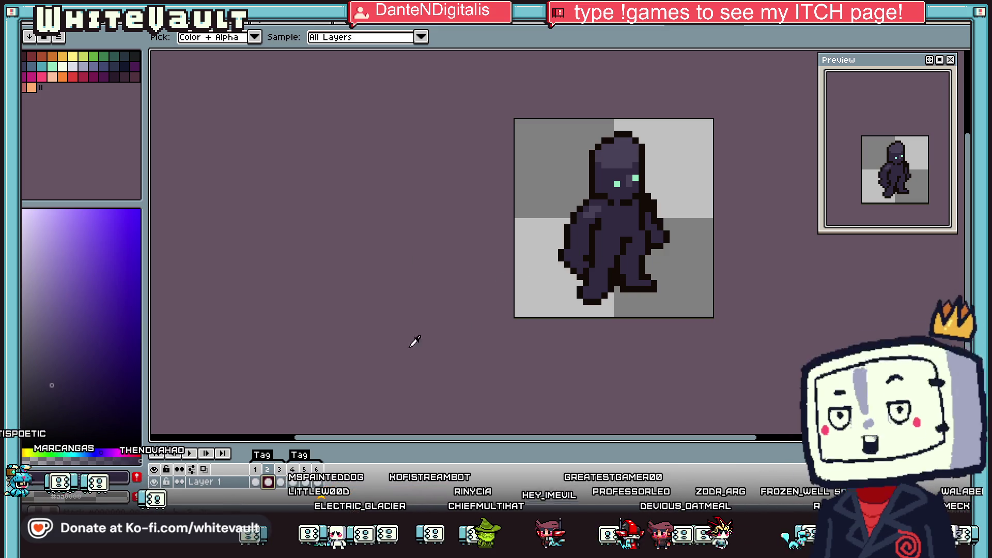
scroll(585, 273, "up", 1)
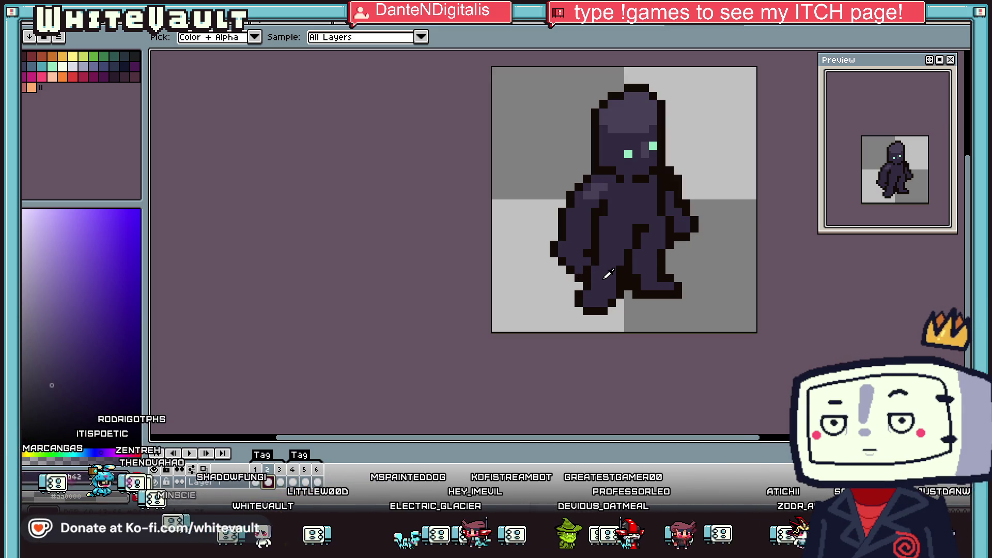
left_click(293, 482)
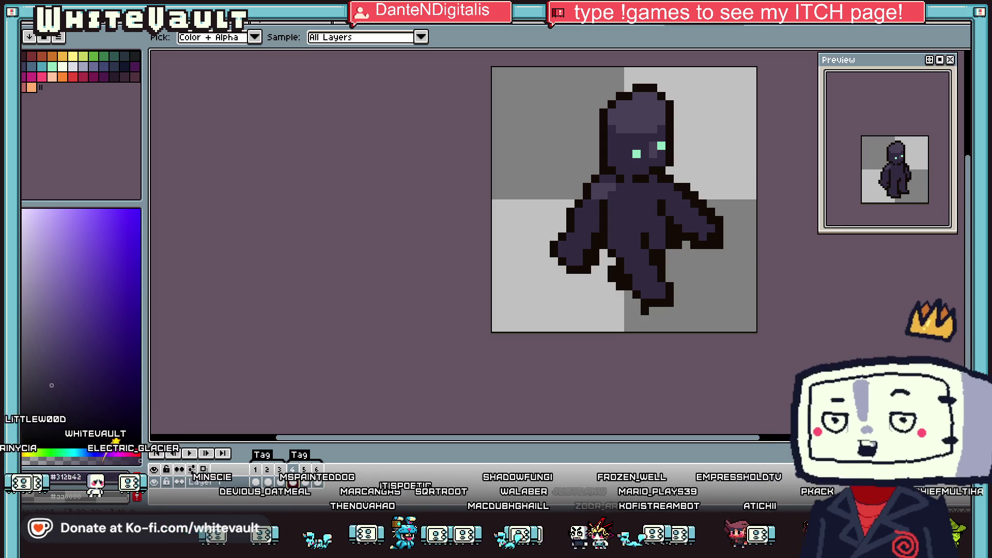
Step: Create a new blank transparent sprite with the default settings
left_click(31, 16)
left_click(41, 29)
left_click(468, 351)
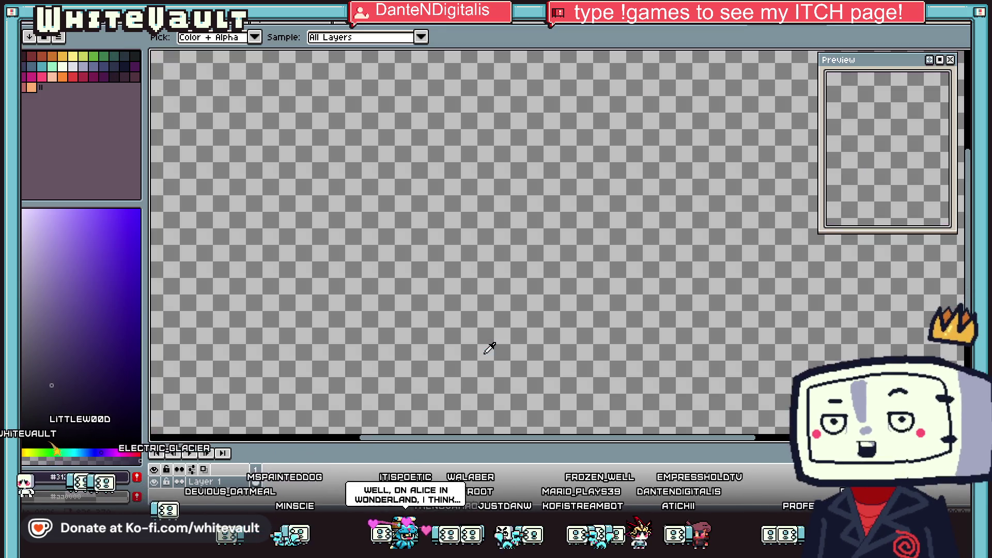
Step: Paste the copied sprite sheet onto the blank canvas and commit it in place
key("ctrl+v")
scroll(801, 215, "down", 3)
scroll(801, 214, "up", 2)
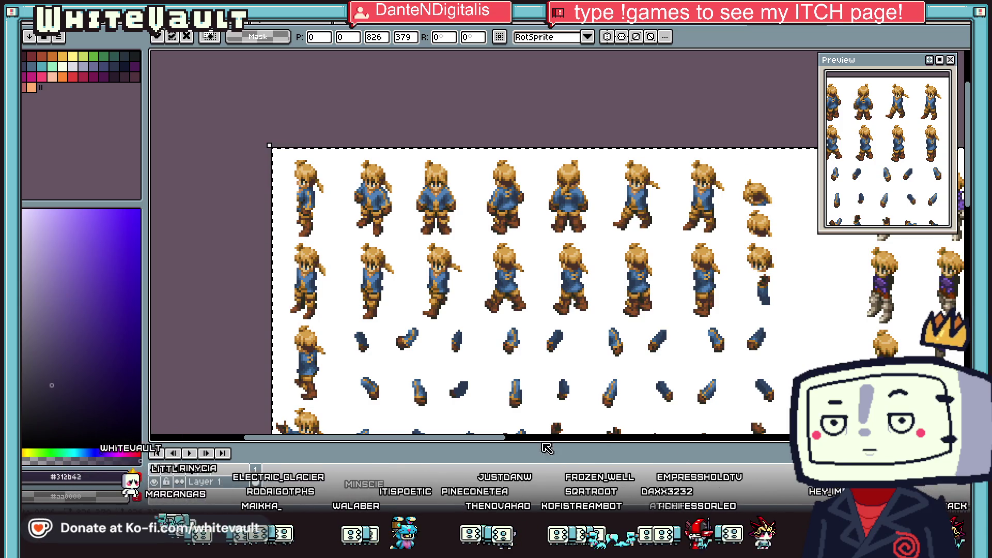
scroll(344, 227, "down", 1)
left_click(290, 262)
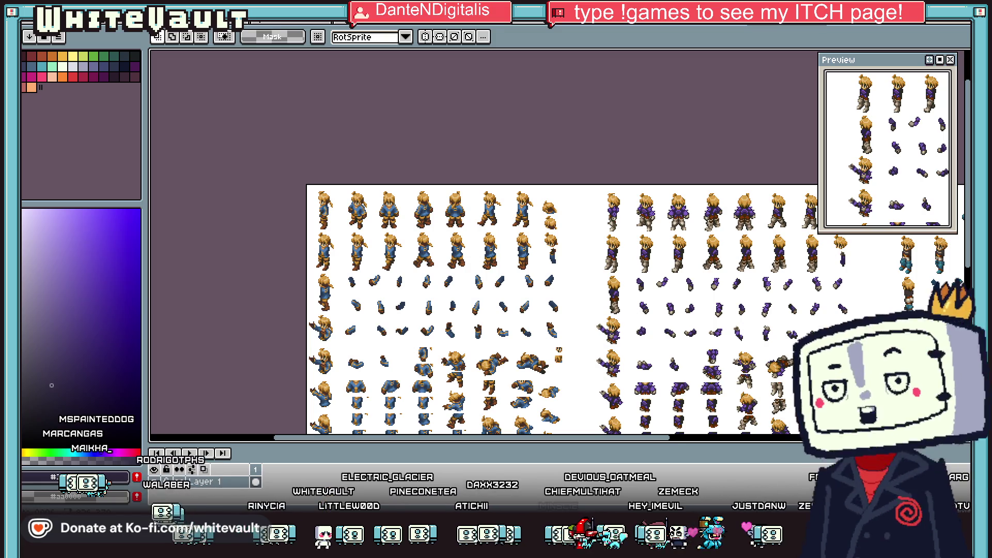
Step: Marquee-select one walking pose from the sheet's top row
scroll(569, 310, "down", 2)
scroll(367, 259, "down", 1)
scroll(367, 258, "up", 1)
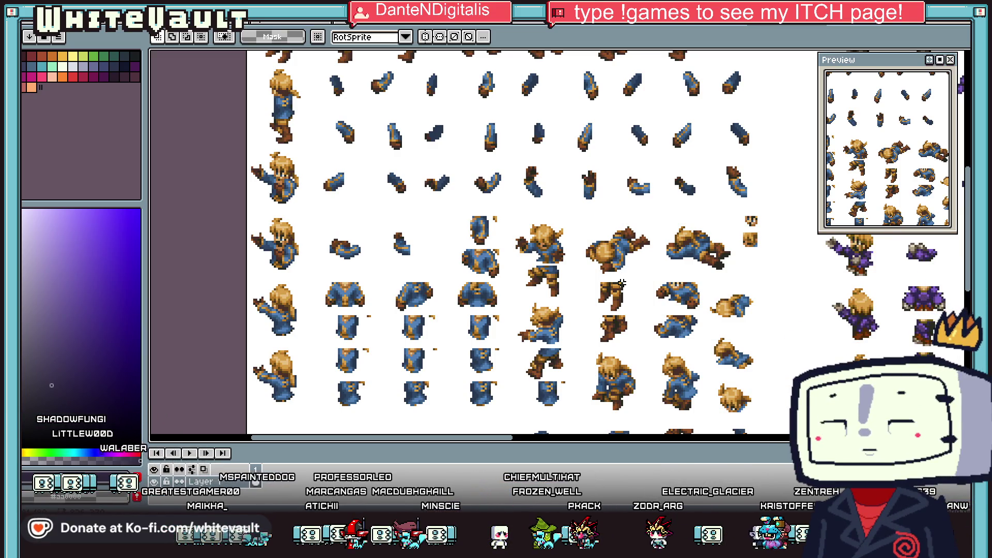
mouse_move(966, 273)
left_mouse_down()
mouse_move(963, 197)
mouse_move(961, 208)
left_mouse_up()
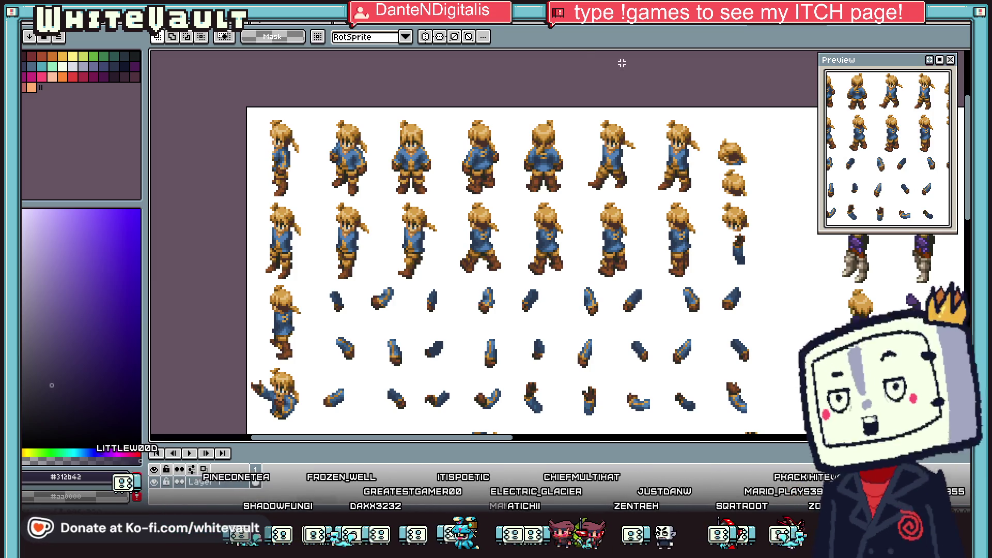
left_click_drag(579, 111, 636, 193)
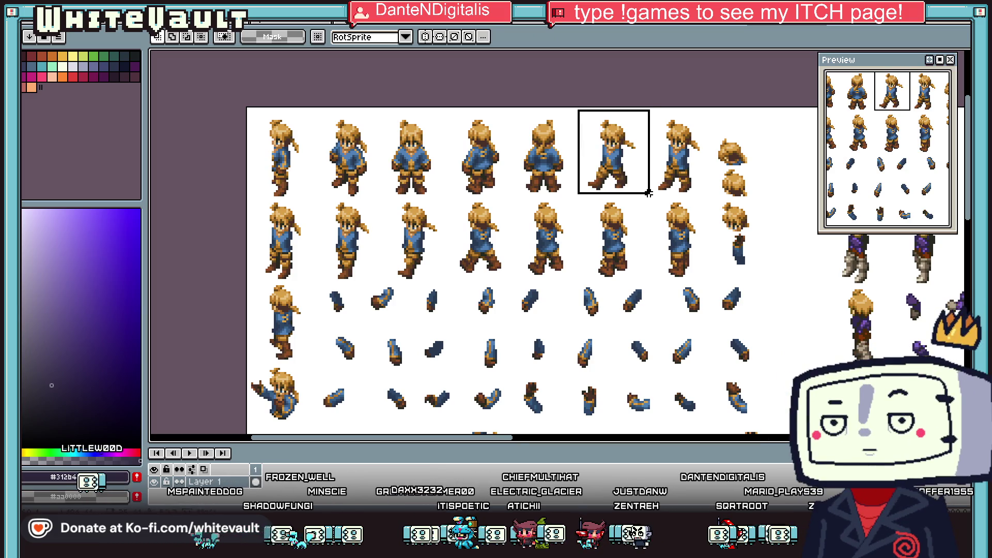
Step: Try an 826x379 sprite holding the whole sheet, then discard it and close it
key("ctrl+a")
key("alt+f")
key("n")
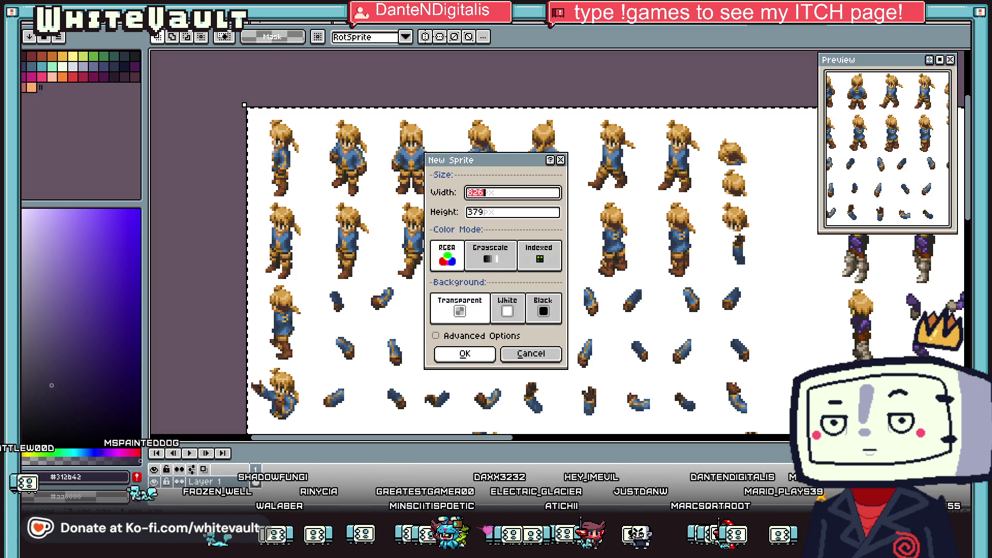
left_click(464, 354)
key("ctrl+v")
key("ctrl+z")
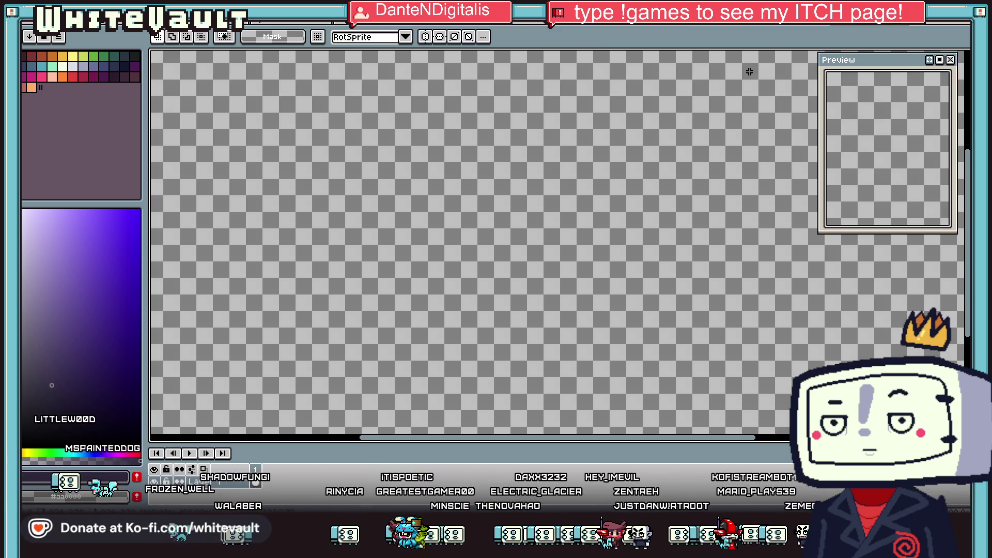
key("ctrl+w")
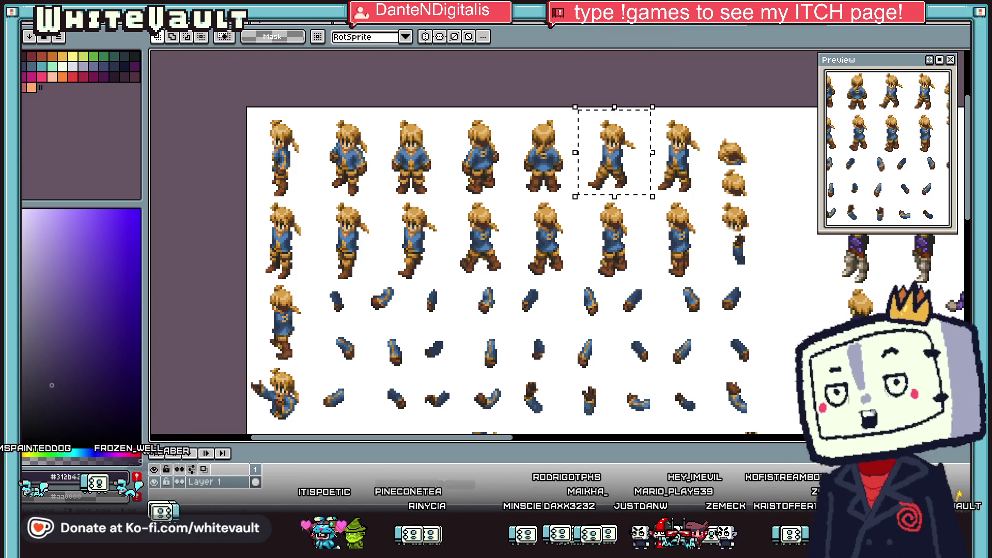
Step: Create a new 35x41 sprite and paste the copied walking pose into it
left_click(31, 15)
left_click(41, 40)
left_click(471, 355)
key("ctrl+v")
scroll(629, 203, "up", 3)
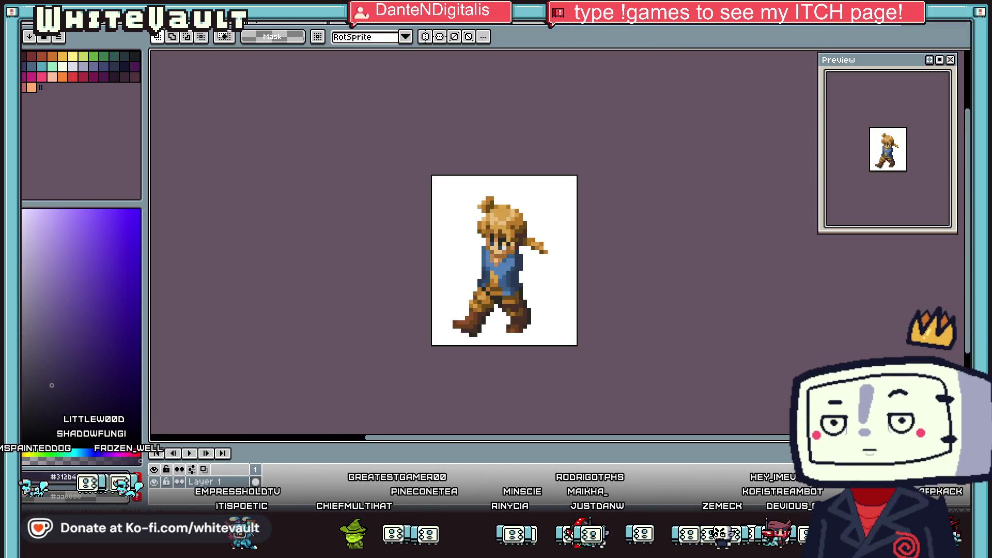
mouse_move(967, 61)
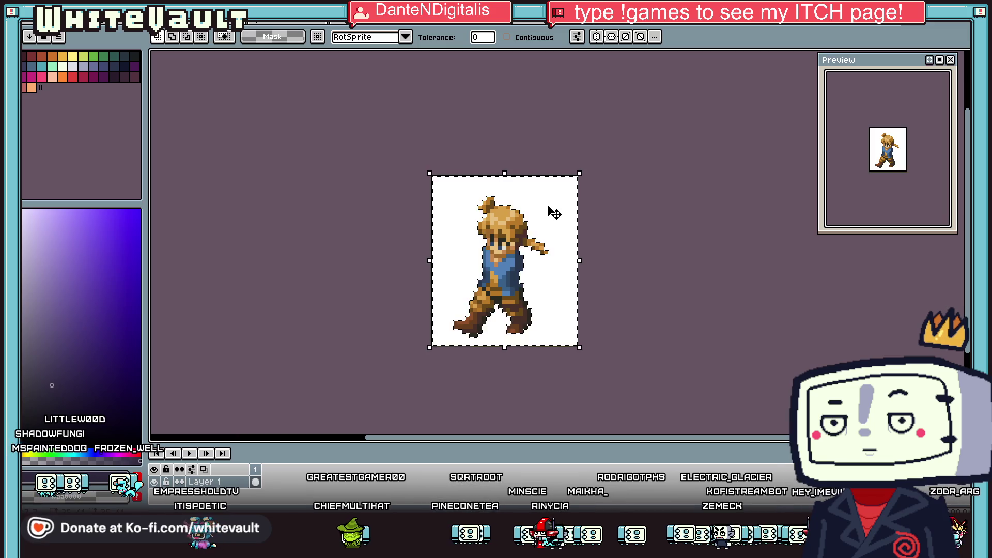
Step: Select the second pose in the sprite sheet's top row
key("Delete")
key("ctrl+z")
key("ctrl+z")
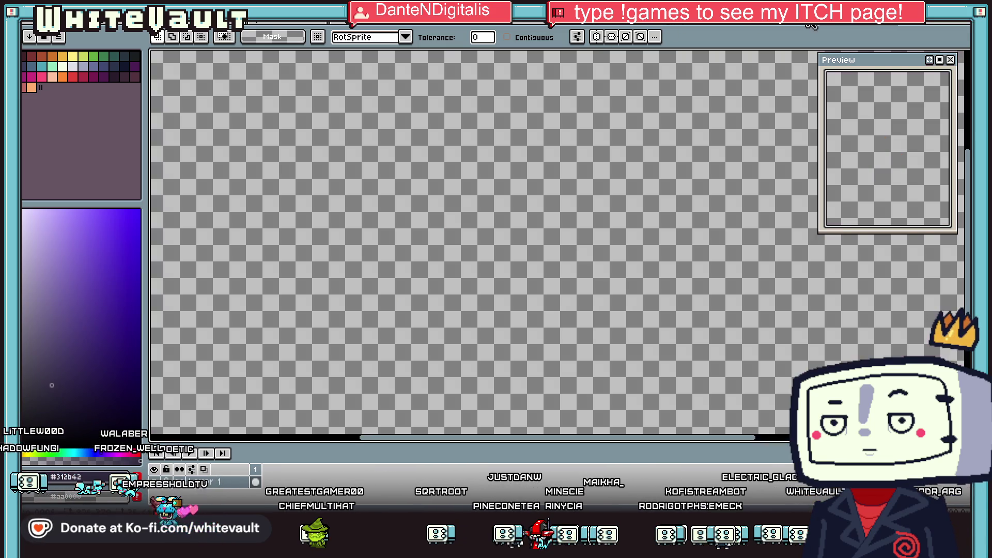
left_click(709, 144)
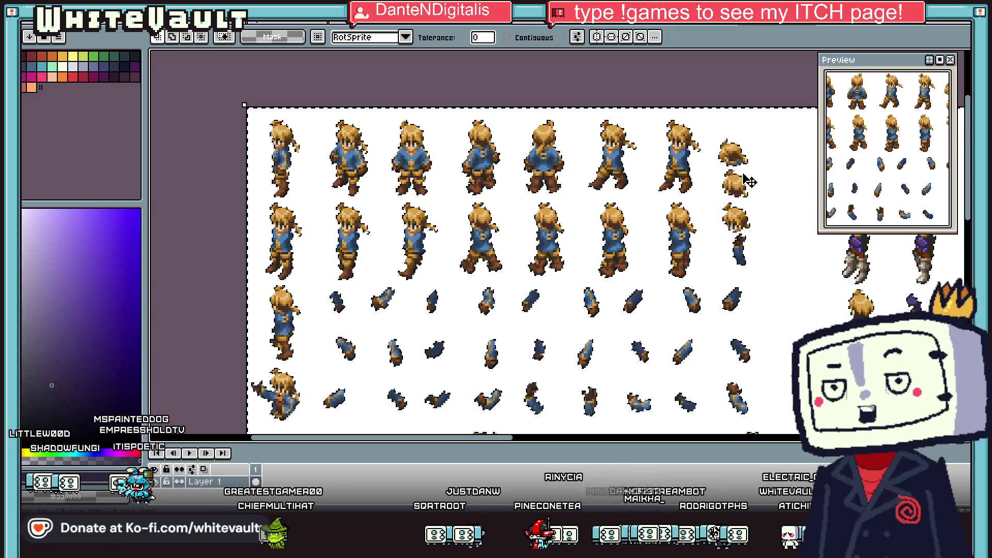
left_click(905, 56)
left_click(715, 142)
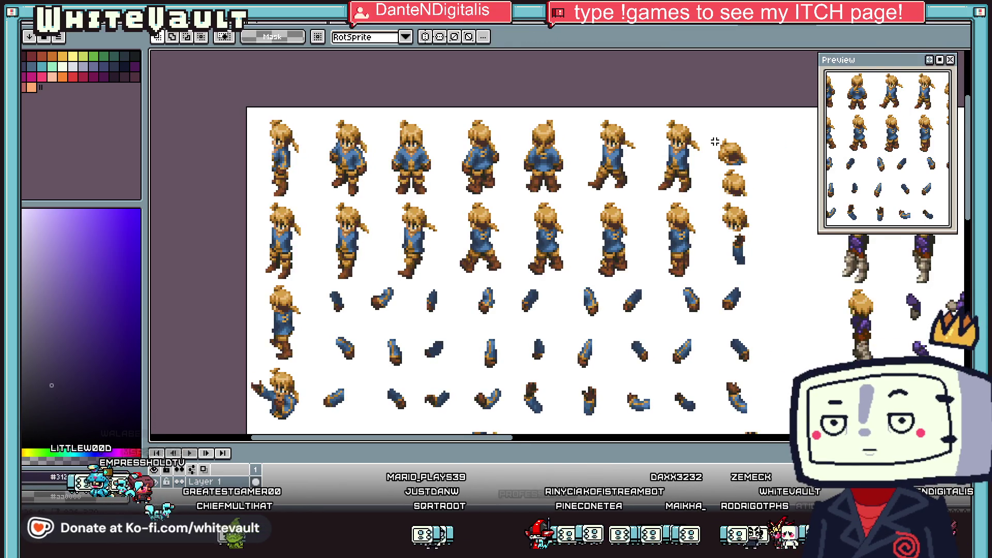
left_click_drag(371, 177, 382, 204)
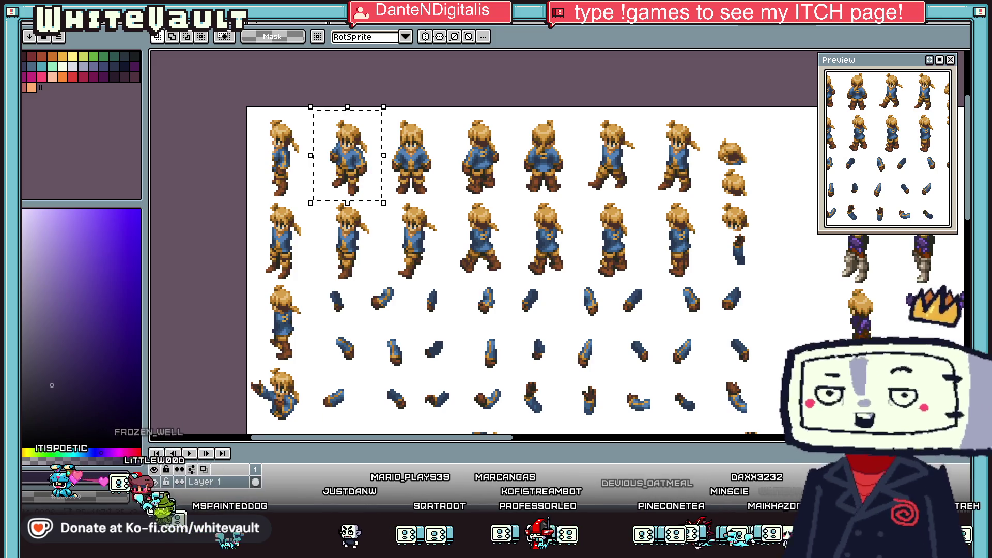
Step: Replace the small canvas's pose with the second pose and delete its white background
key("ctrl+alt+v")
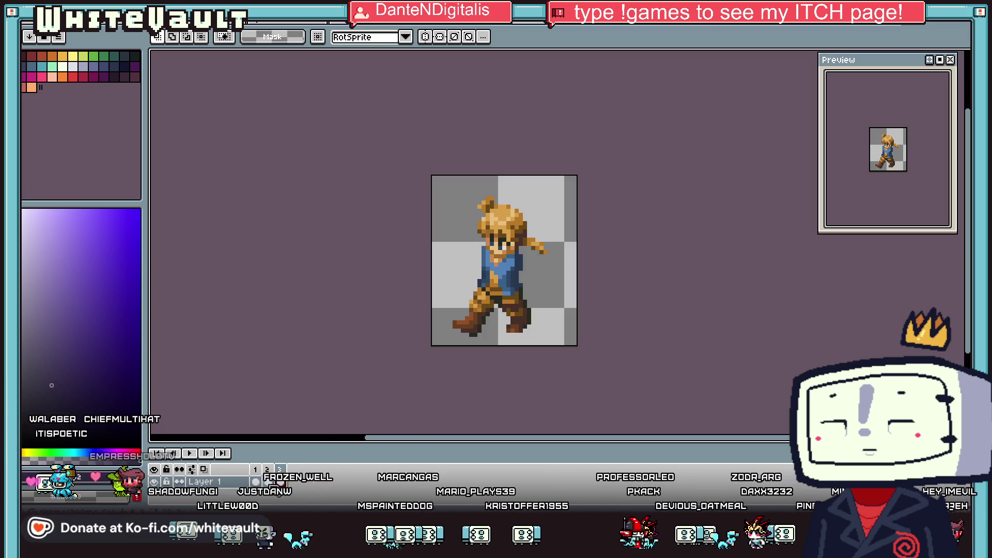
key("ctrl+a")
key("Delete")
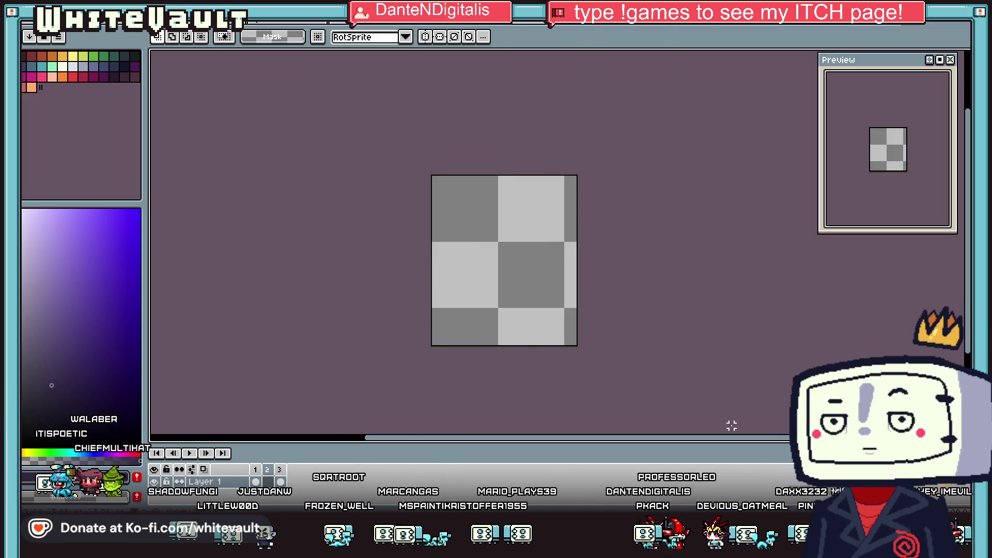
key("ctrl+v")
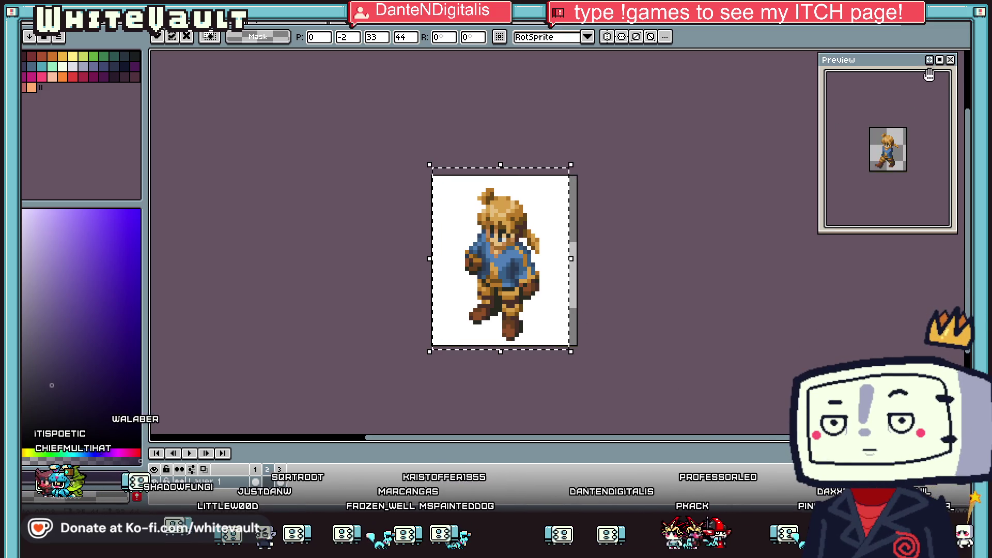
key("Return")
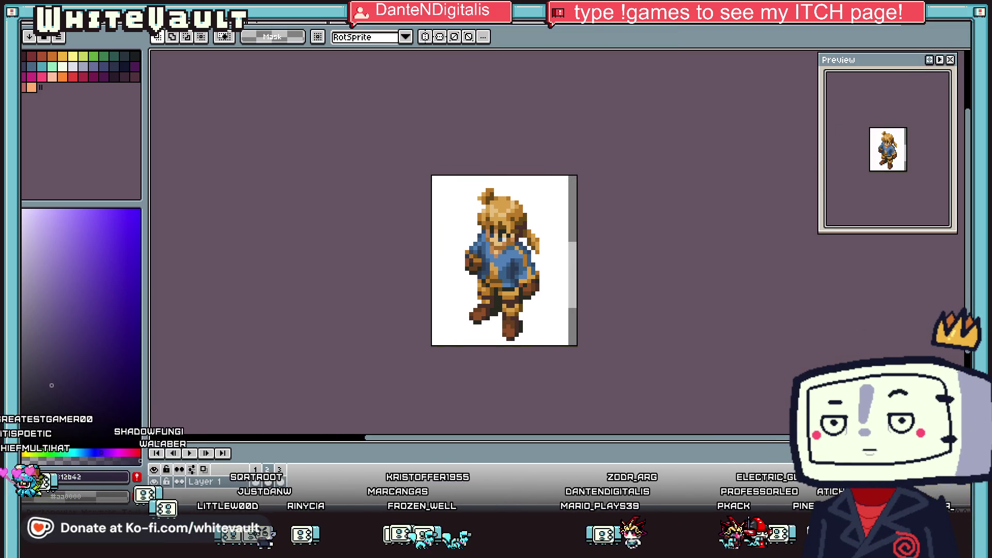
key("w")
left_click(541, 213)
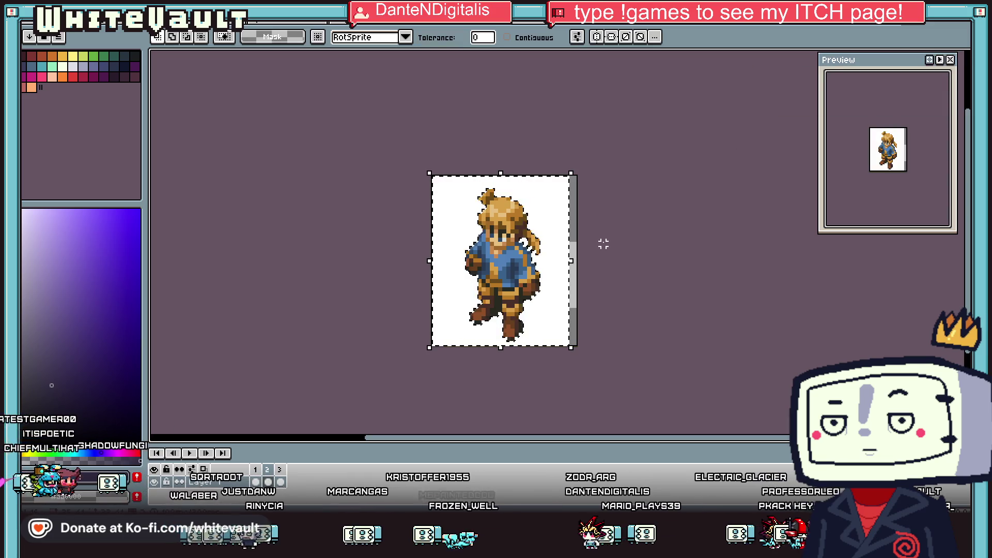
key("Delete")
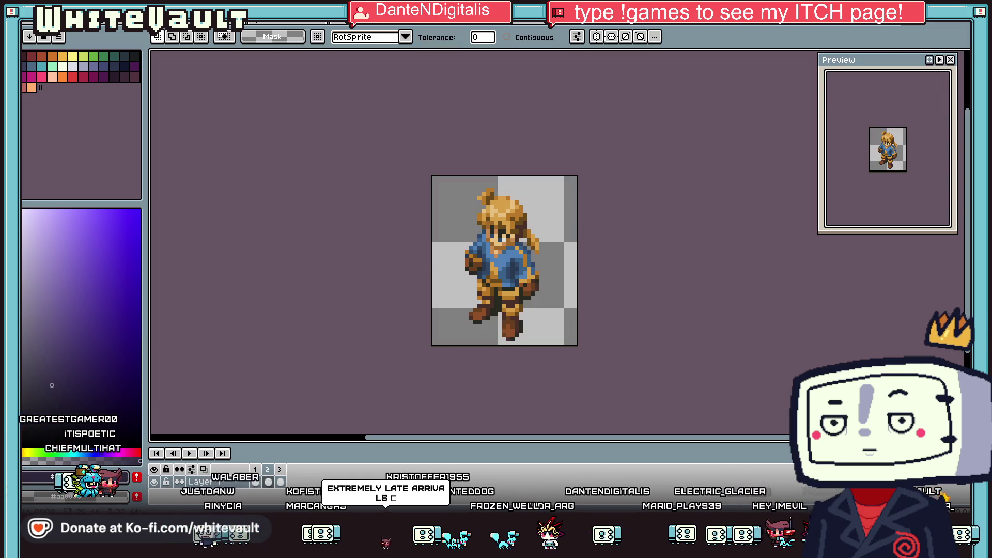
Step: On the blond sprite sheet, select the second walk pose in row two
key("ctrl+Tab")
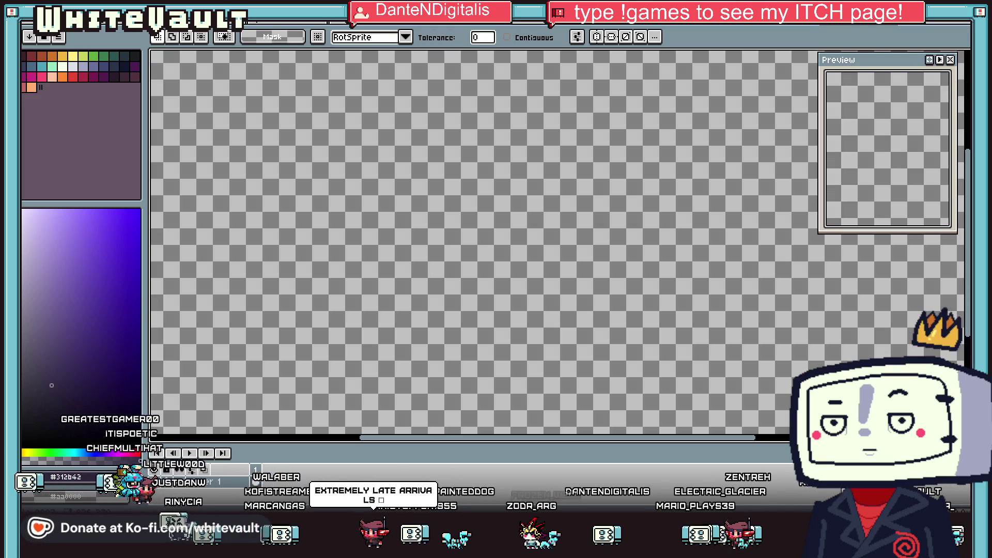
scroll(611, 204, "down", 4)
scroll(606, 186, "up", 2)
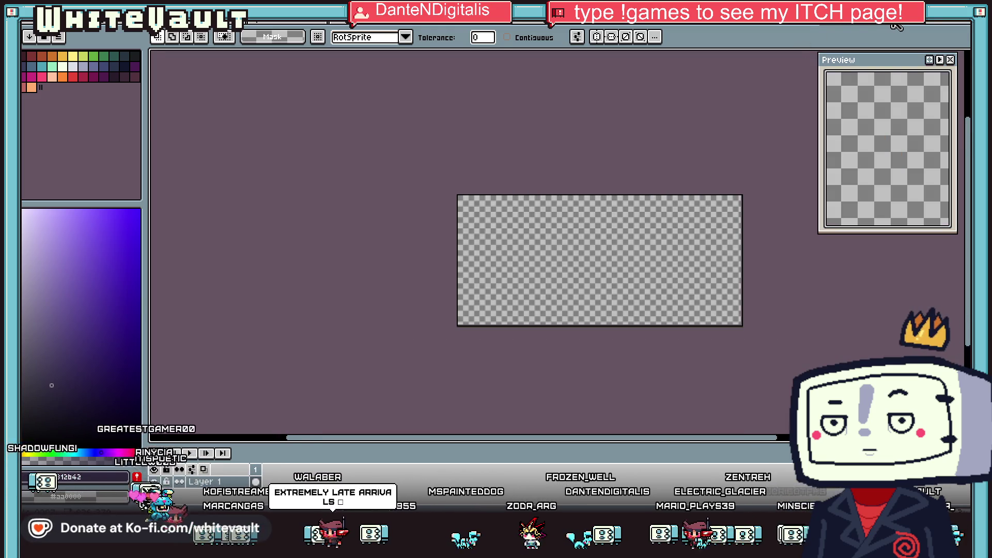
key("ctrl+Tab")
key("ctrl+Tab")
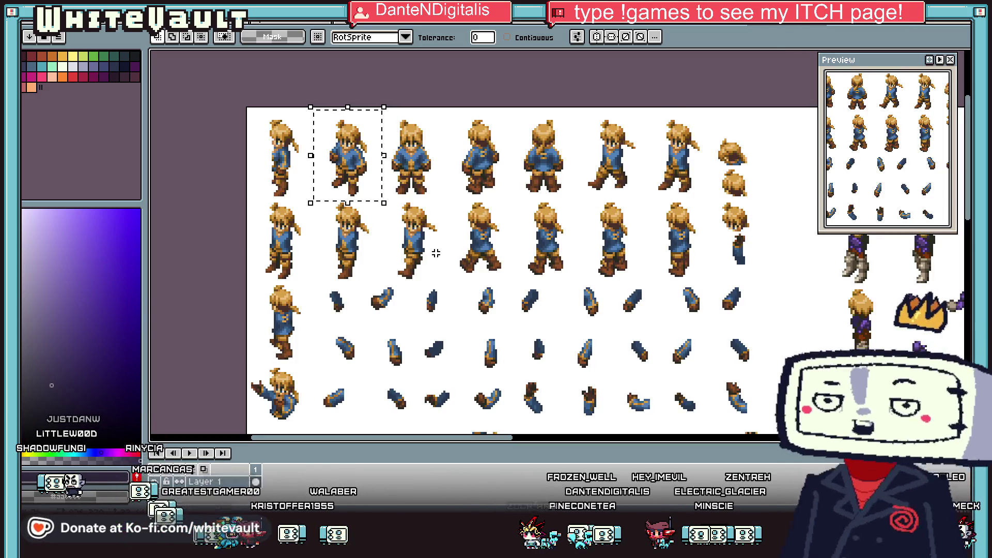
key("ctrl+a")
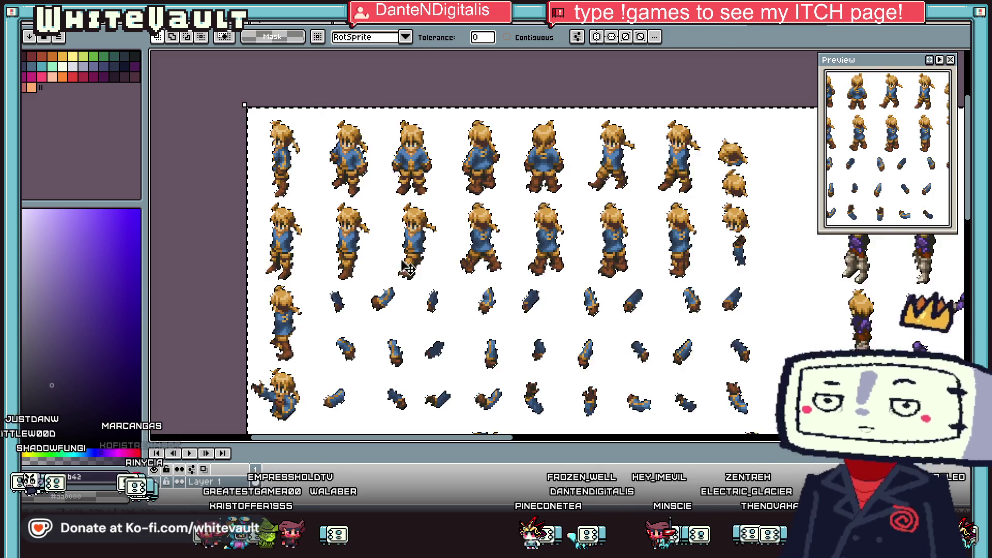
key("ctrl+d")
key("m")
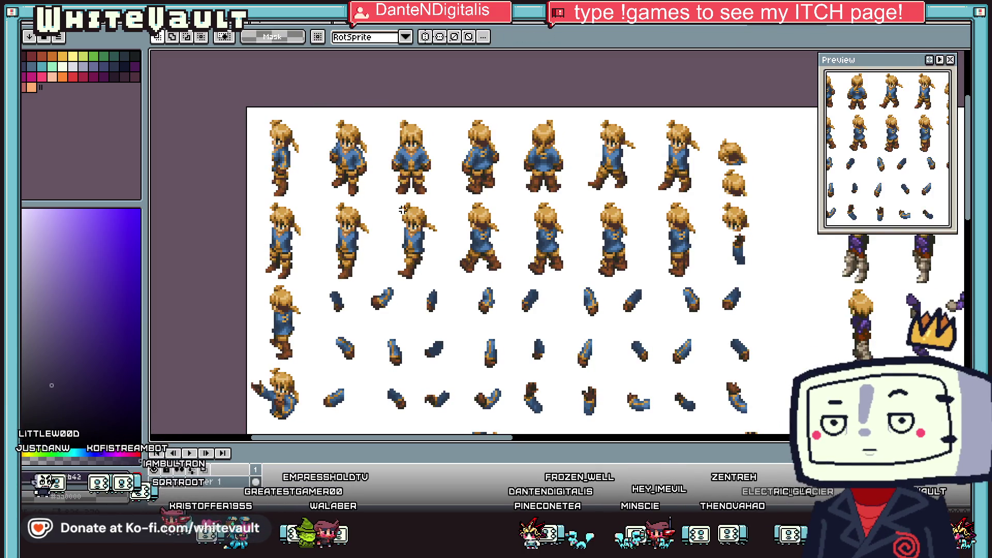
left_click_drag(425, 245, 454, 283)
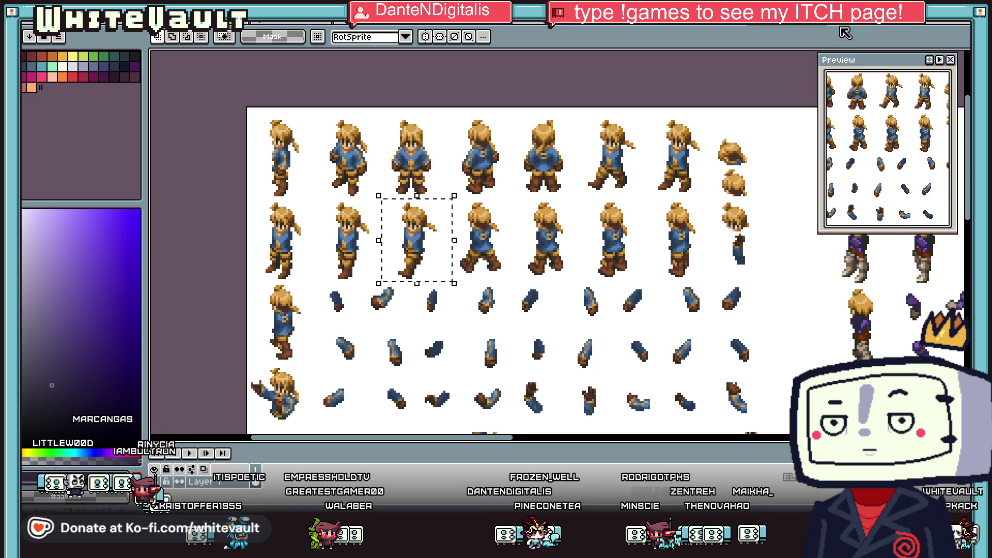
Step: Replace the walk frame's sprite with the row-two pose, minus its white background
key("ctrl+Tab")
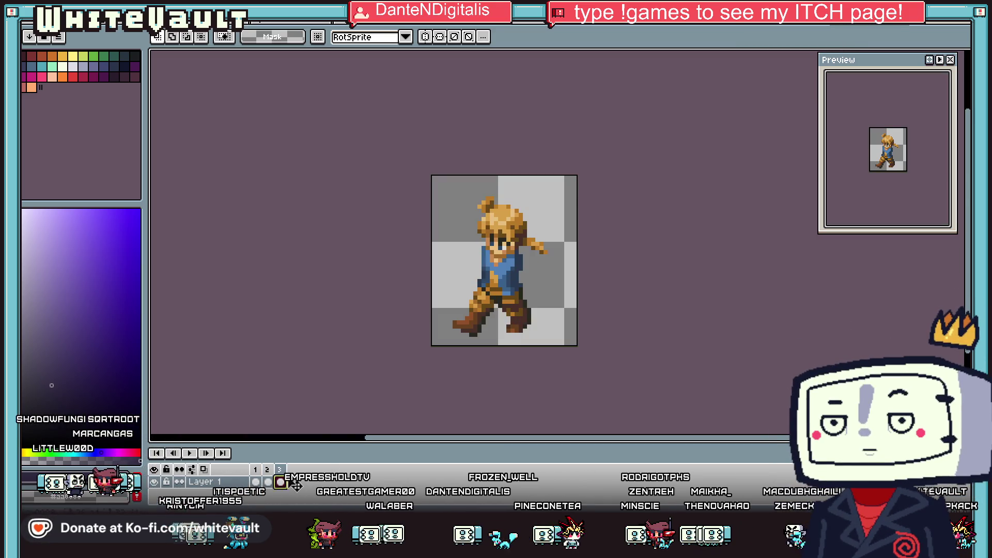
key("ctrl+a")
key("Delete")
key("ctrl+v")
left_click_drag(652, 278, 518, 304)
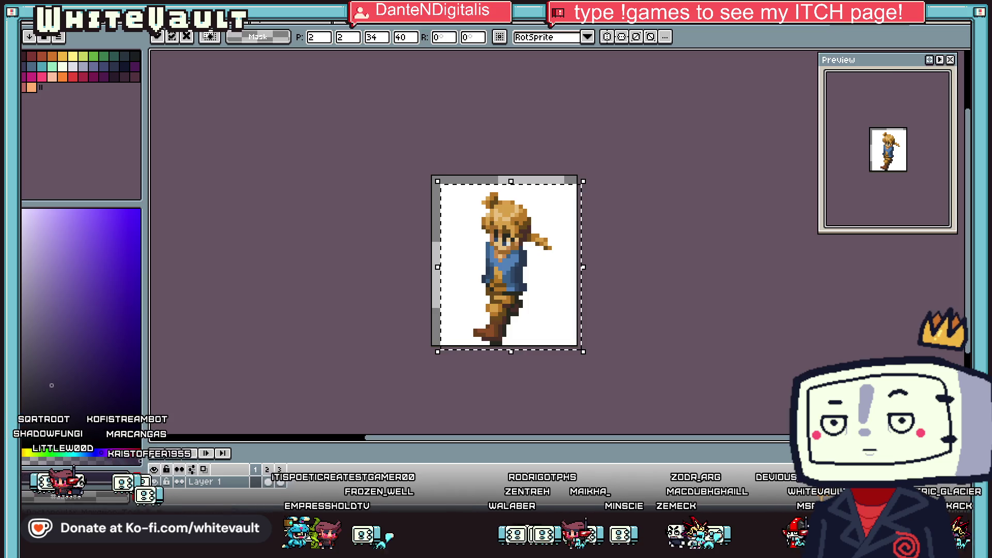
key("w")
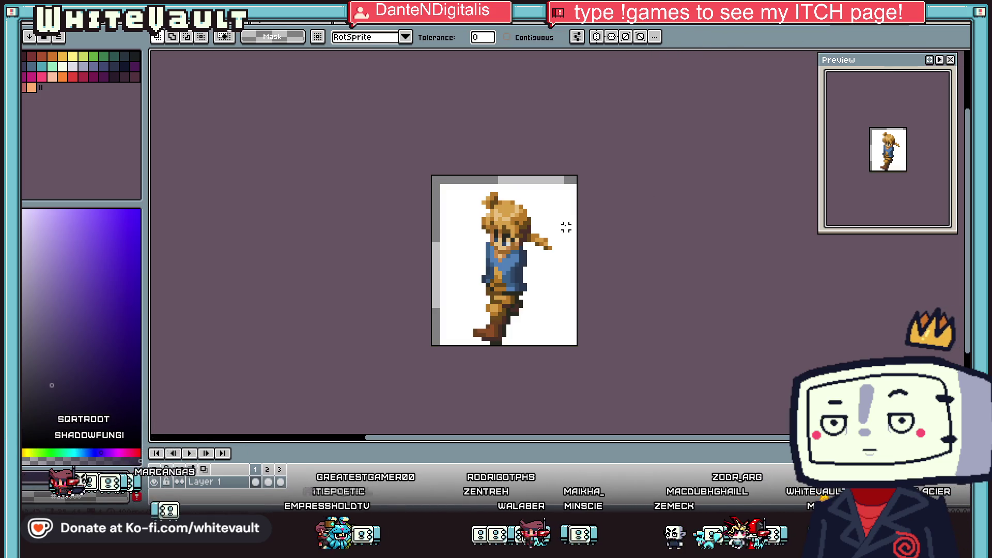
left_click(574, 247)
key("Delete")
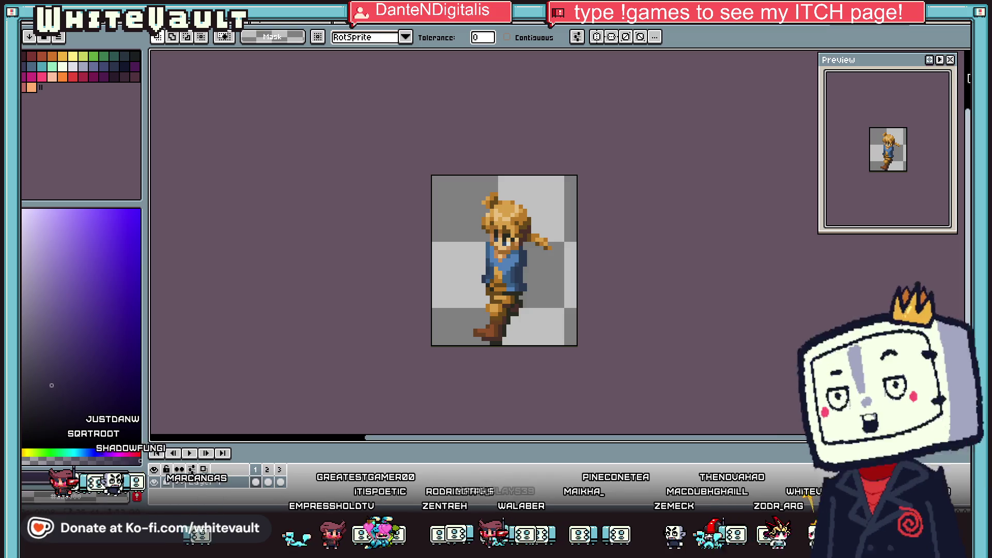
Step: Nudge the frame's sprite one pixel left and up into alignment
key("m")
key("ctrl+a")
key("Left")
key("Up")
key("Return")
Step: Turn on onion skin and compare frame 3 with its neighbouring frame
left_click(199, 15)
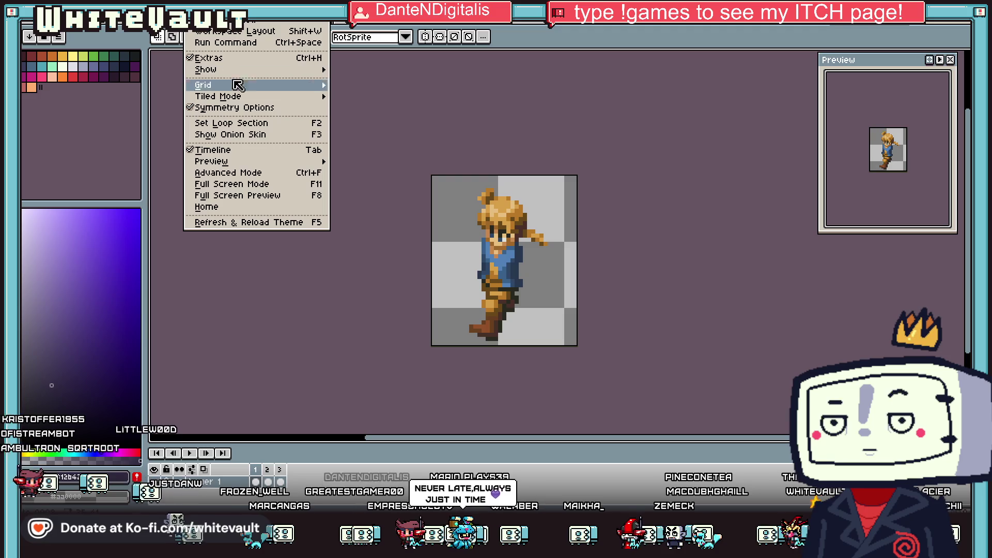
mouse_move(254, 162)
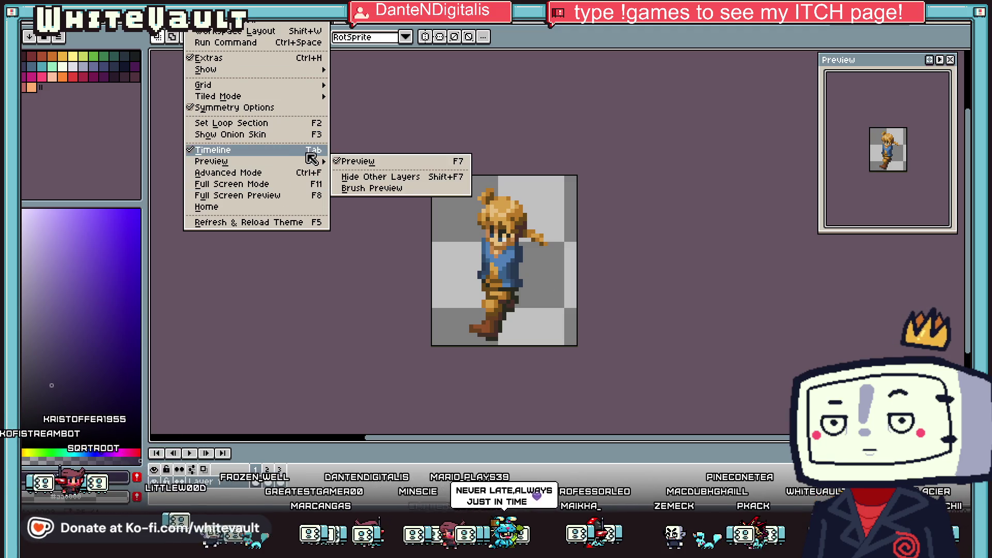
left_click(230, 135)
scroll(577, 273, "up", 1)
left_click(280, 481)
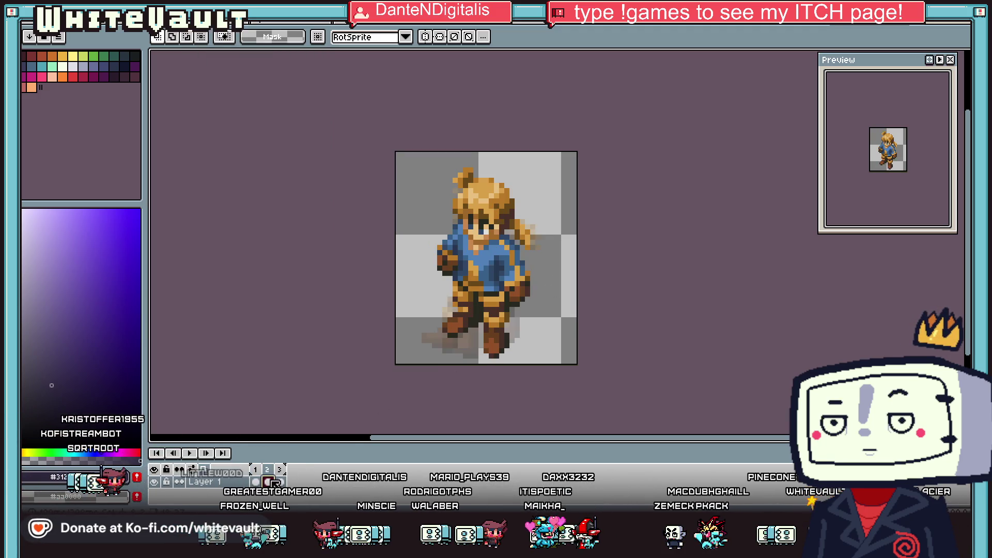
left_click(267, 482)
left_click_drag(394, 166, 627, 365)
key("ctrl+d")
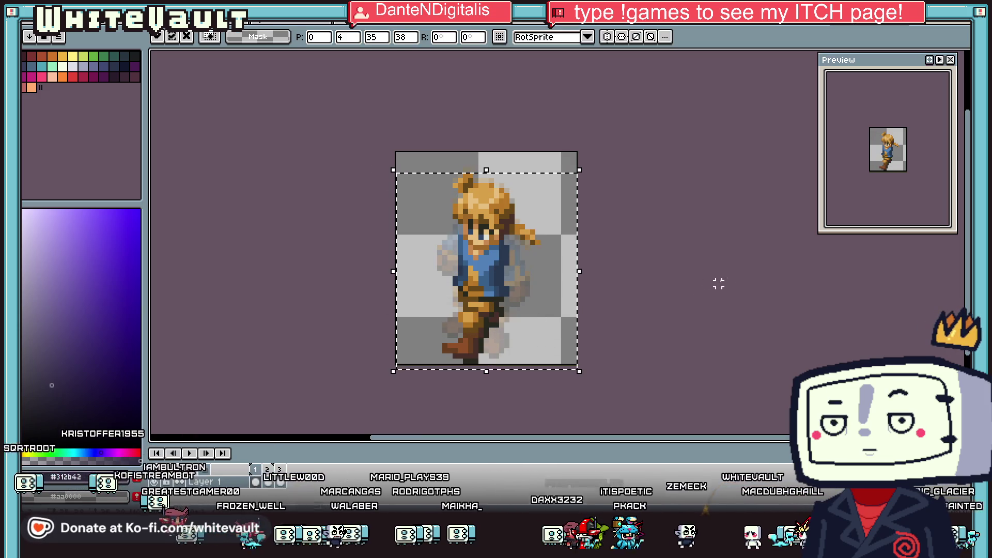
Step: Move the preview window nearer the canvas and play the animation
left_click_drag(898, 66, 837, 152)
scroll(827, 238, "up", 3)
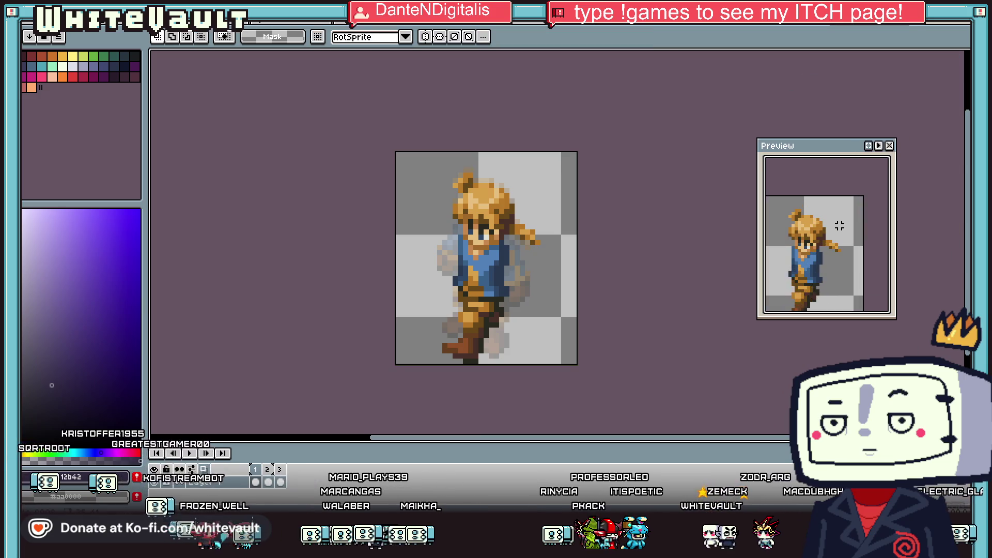
left_click(881, 145)
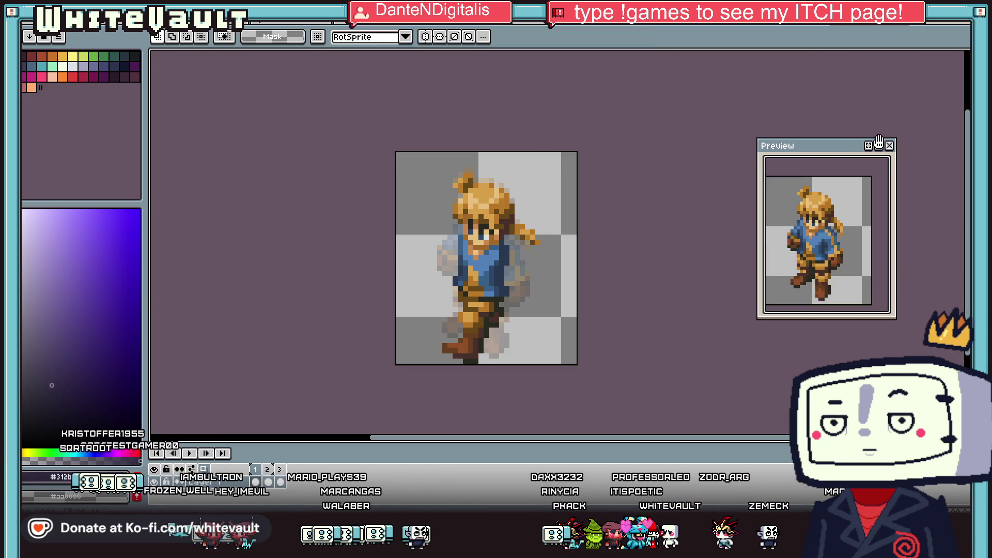
Step: Add two new frames so the walk spans five frames
right_click(282, 469)
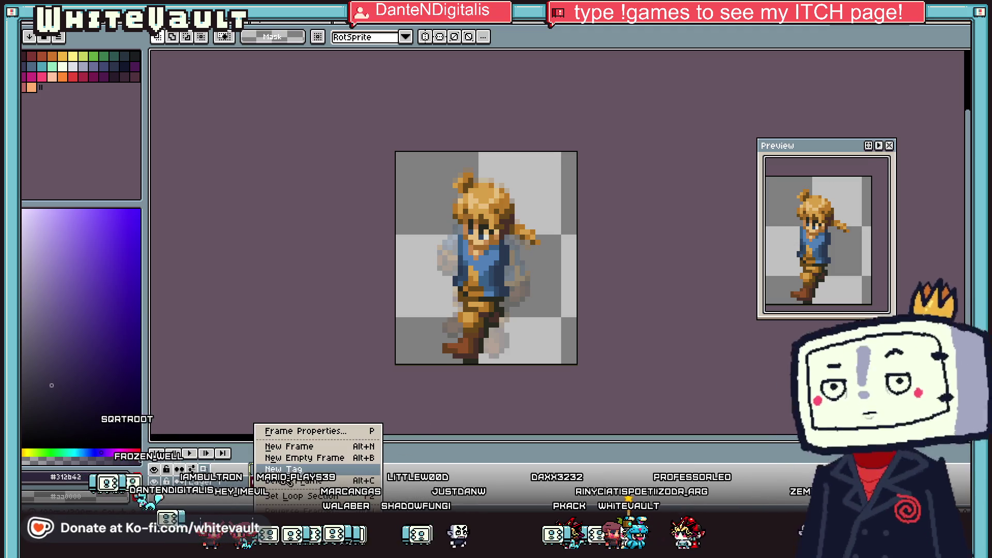
key("Escape")
left_click(285, 468)
right_click(289, 465)
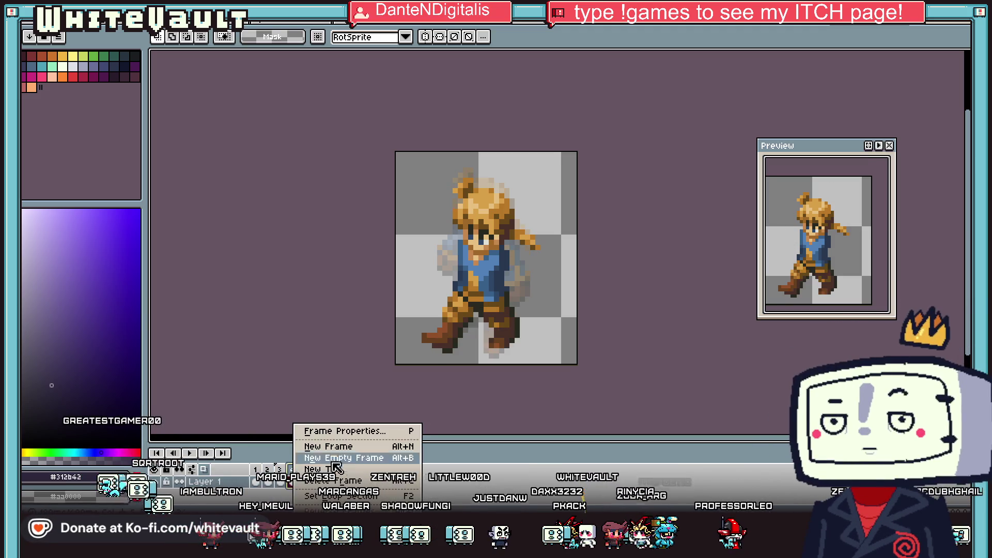
left_click(311, 441)
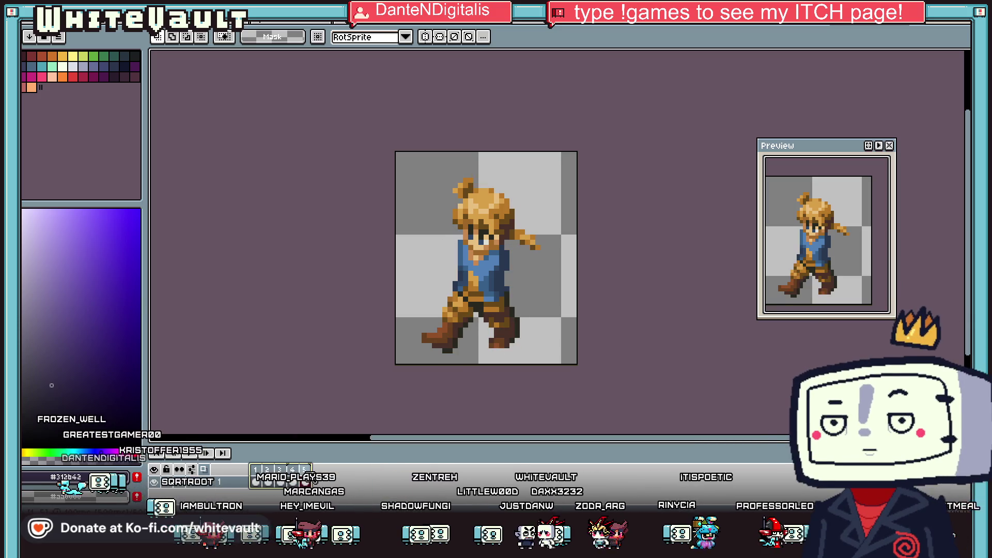
right_click(305, 470)
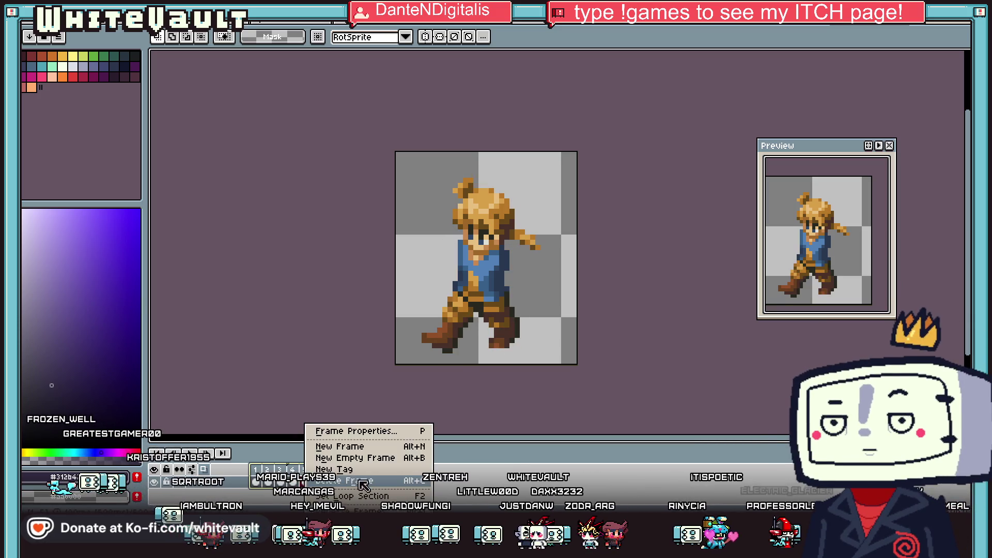
left_click(364, 446)
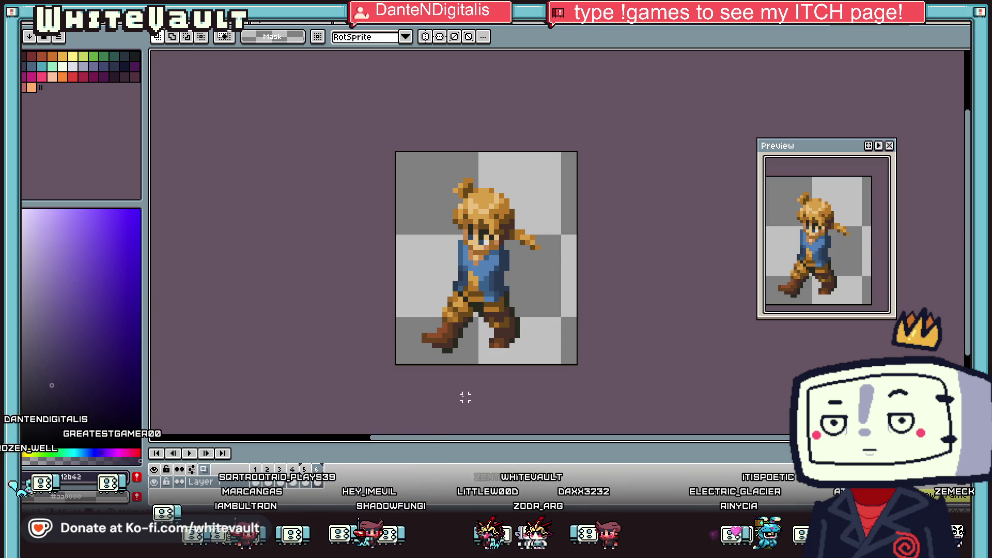
Step: Tag frames 1 to 5 with Ping-pong animation direction
right_click(286, 471)
left_click(347, 472)
left_click(542, 266)
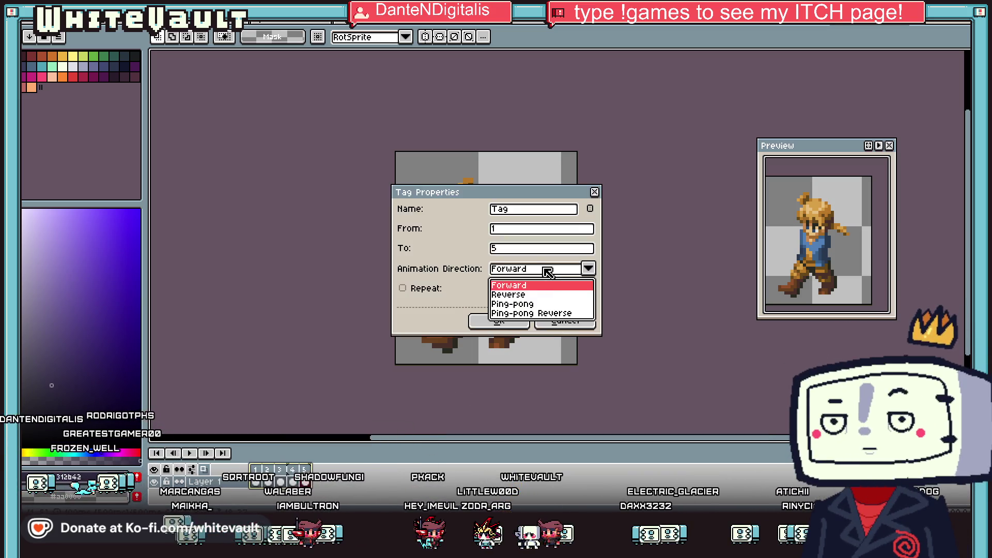
left_click(517, 305)
left_click(501, 319)
Step: Play the tagged walk, then widen the preview and move it to the centre
left_click(190, 454)
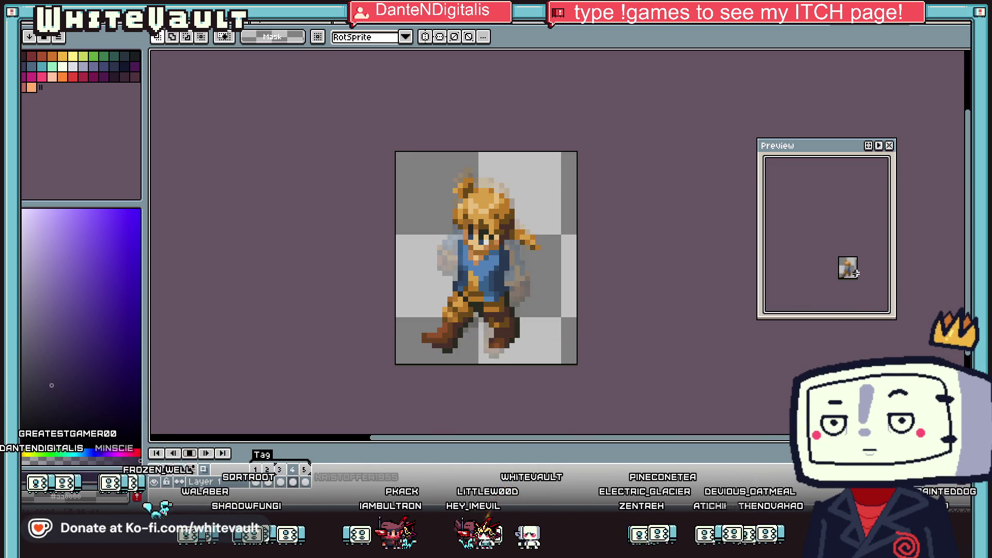
scroll(847, 273, "up", 2)
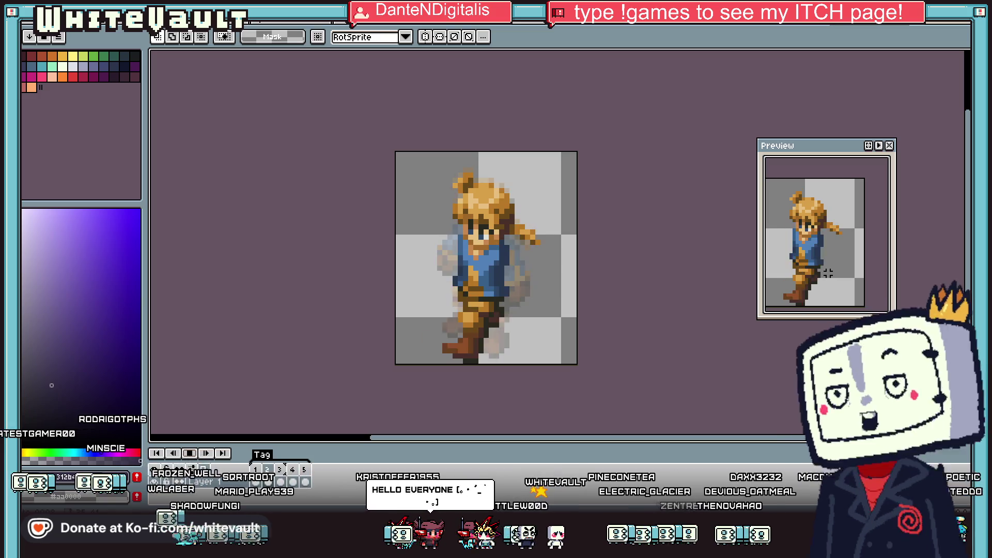
left_click_drag(758, 261, 631, 261)
left_click_drag(775, 150, 477, 177)
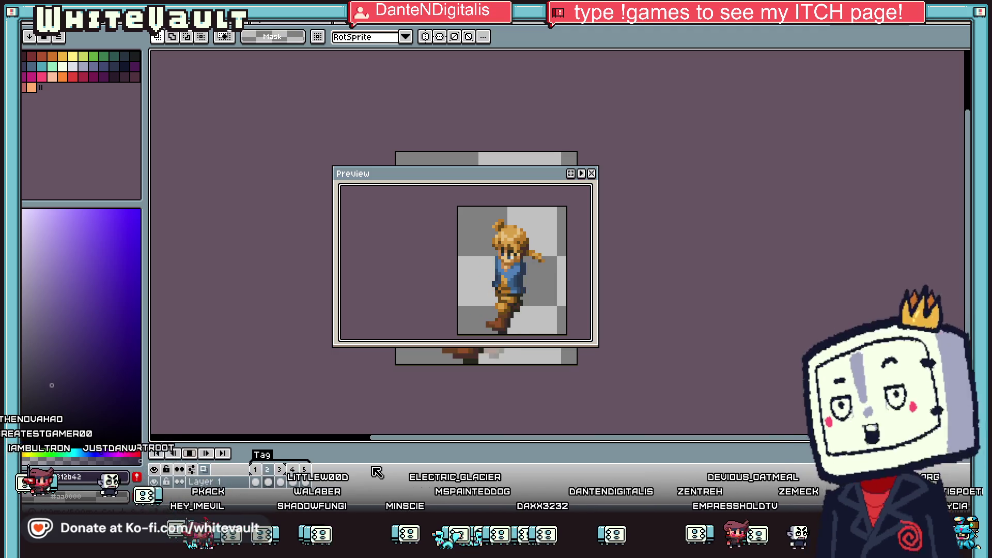
Step: Play the shadow-figure animation with its preview moved upper left, then stop it
left_click(809, 24)
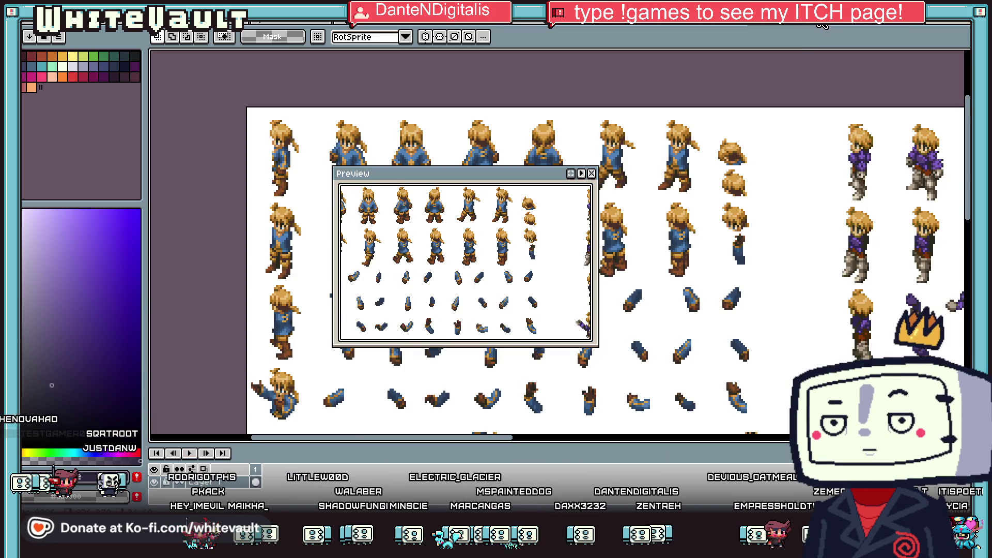
left_click(837, 26)
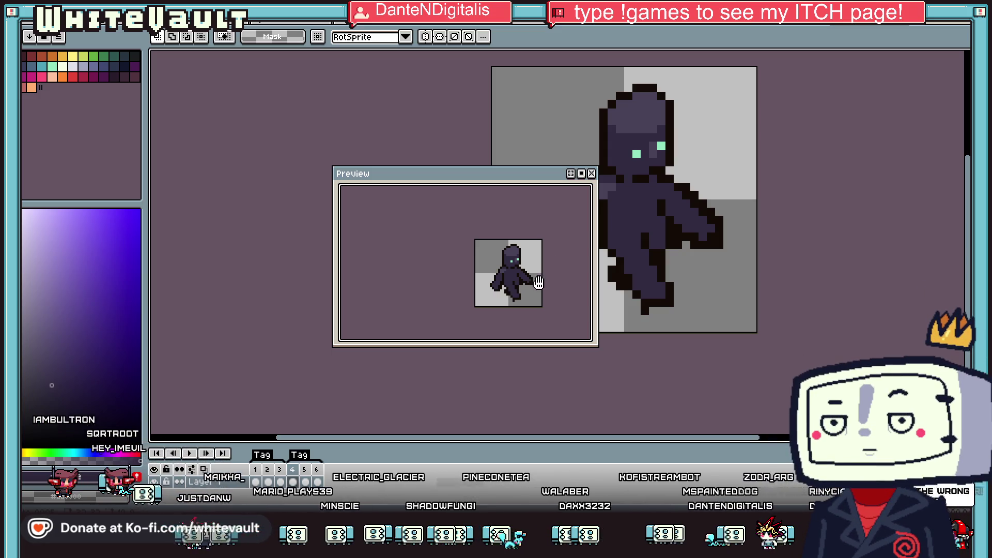
scroll(538, 283, "up", 1)
left_click(190, 453)
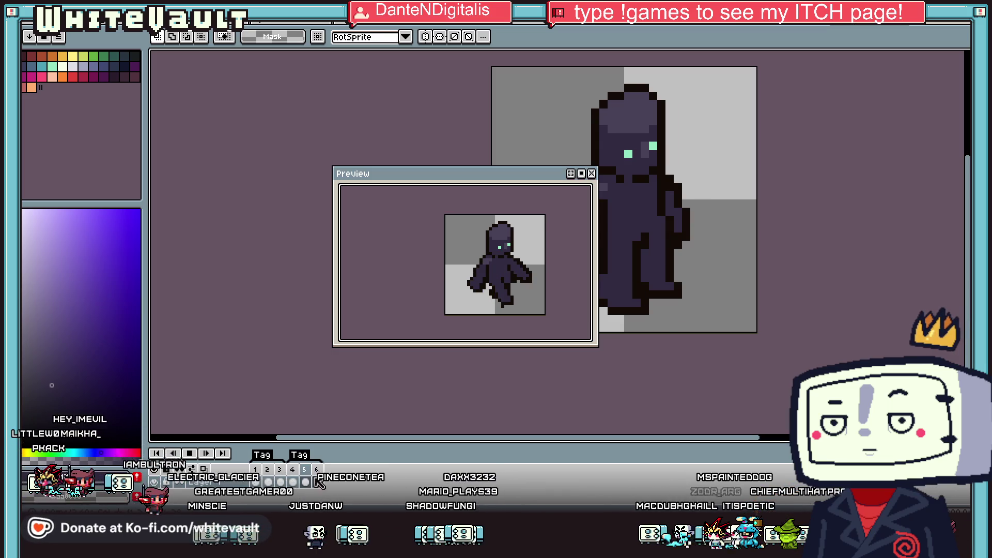
mouse_move(535, 175)
left_mouse_down()
mouse_move(381, 76)
mouse_move(400, 90)
left_mouse_up()
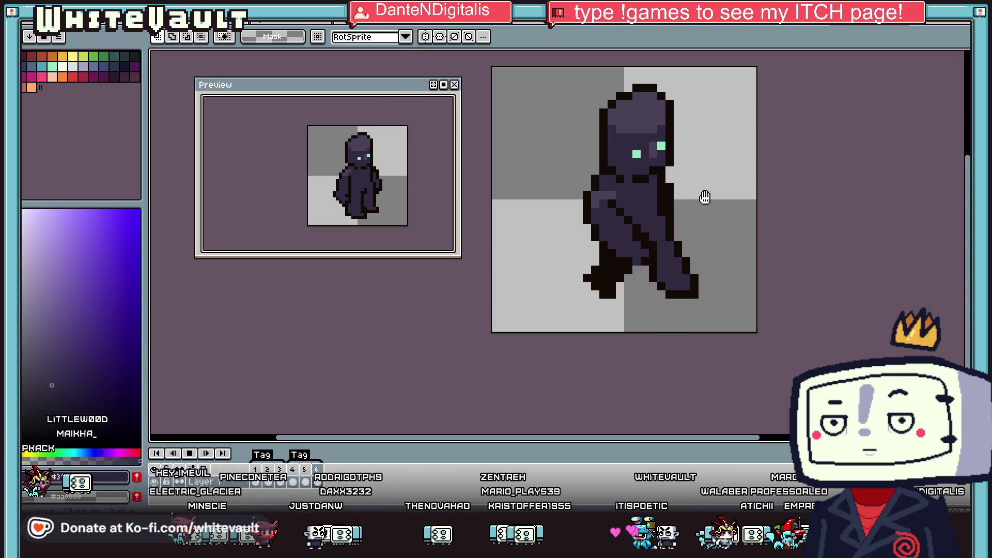
key("Return")
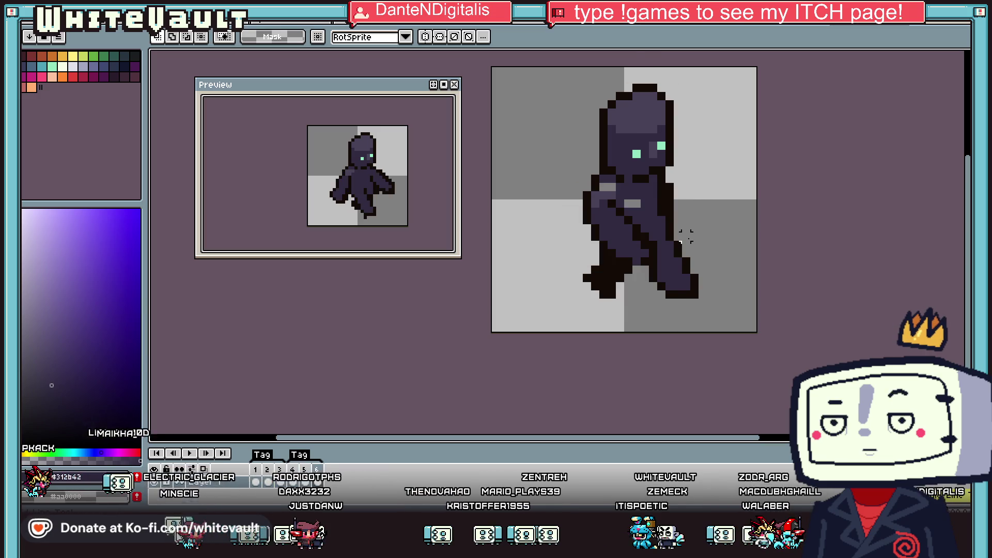
Step: Reshape the figure's body and leg, then lower the figure by one pixel
left_click_drag(680, 237, 728, 203)
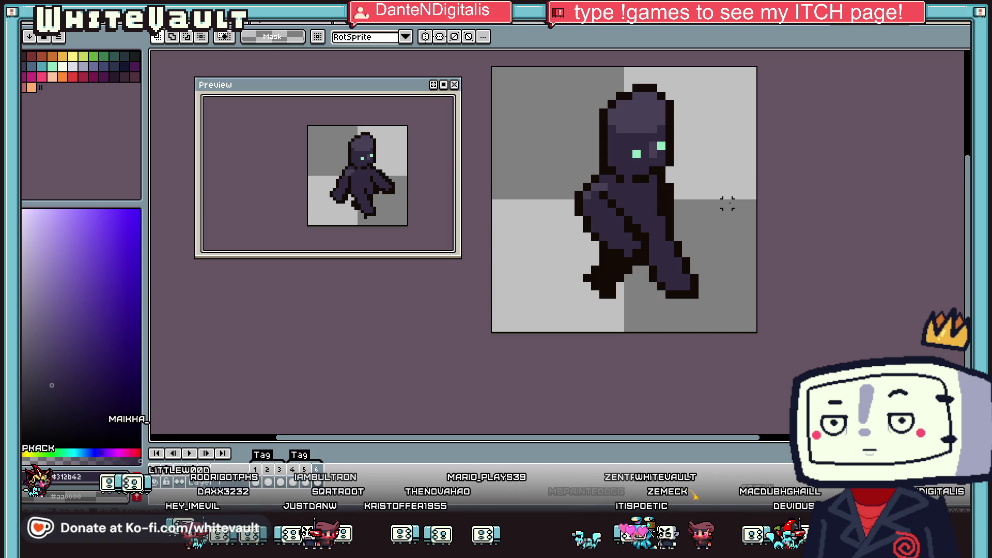
scroll(546, 121, "down", 1)
left_click_drag(536, 80, 720, 277)
key("Down")
left_click(813, 234)
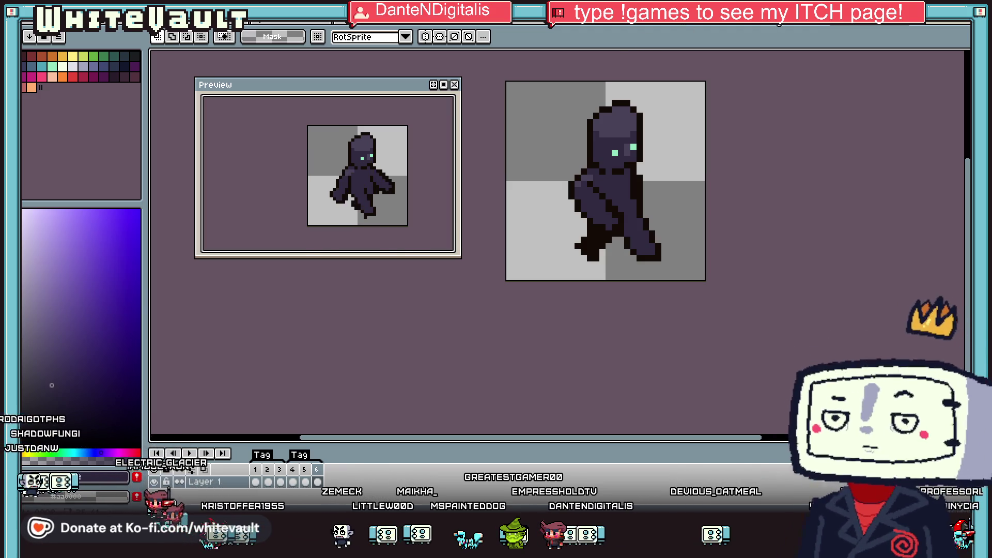
Step: Recentre the blond walk sprite inside the preview window
key("ctrl+Tab")
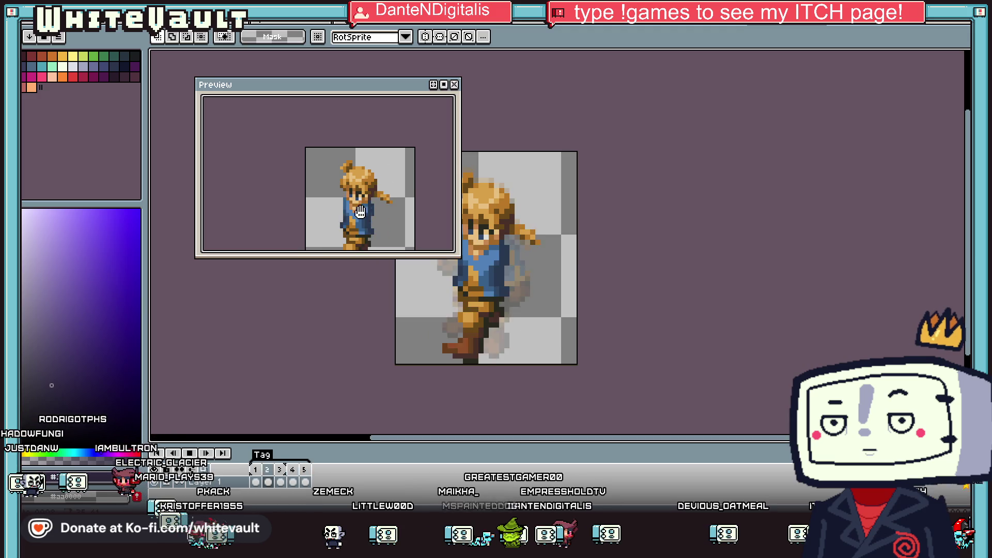
scroll(357, 214, "down", 3)
left_click_drag(358, 214, 356, 176)
scroll(356, 176, "up", 1)
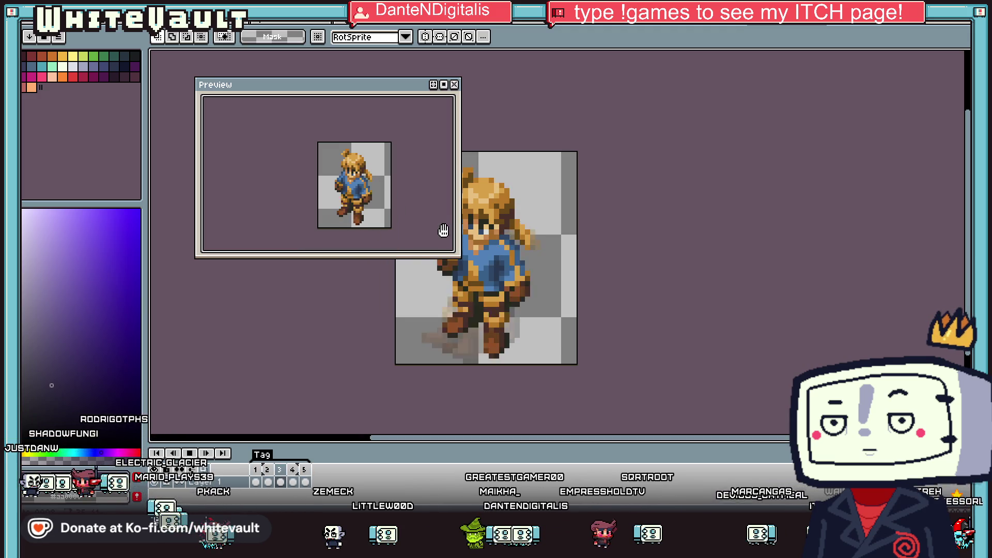
Step: In the dark figure sprite, redraw and clean up the figure's left outline
left_click(866, 27)
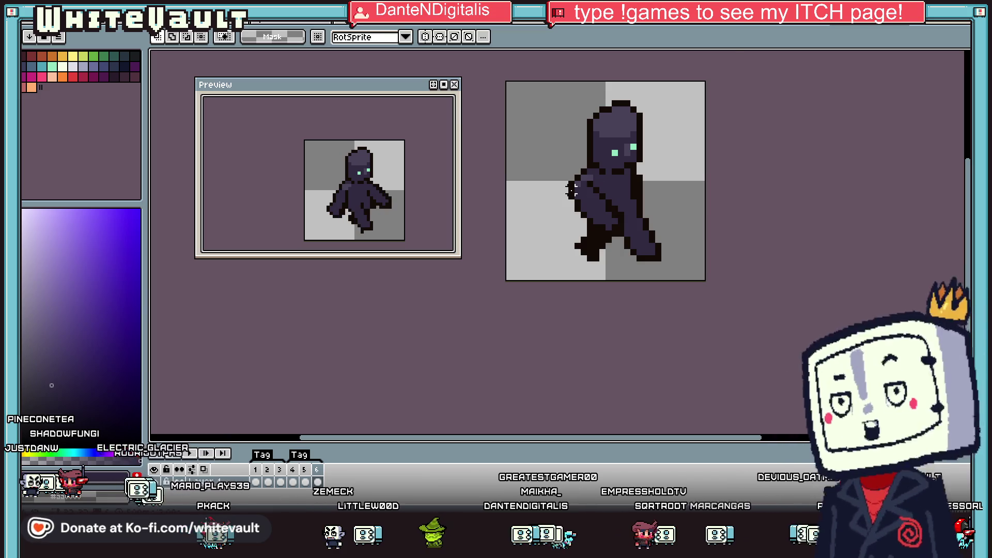
scroll(601, 189, "up", 1)
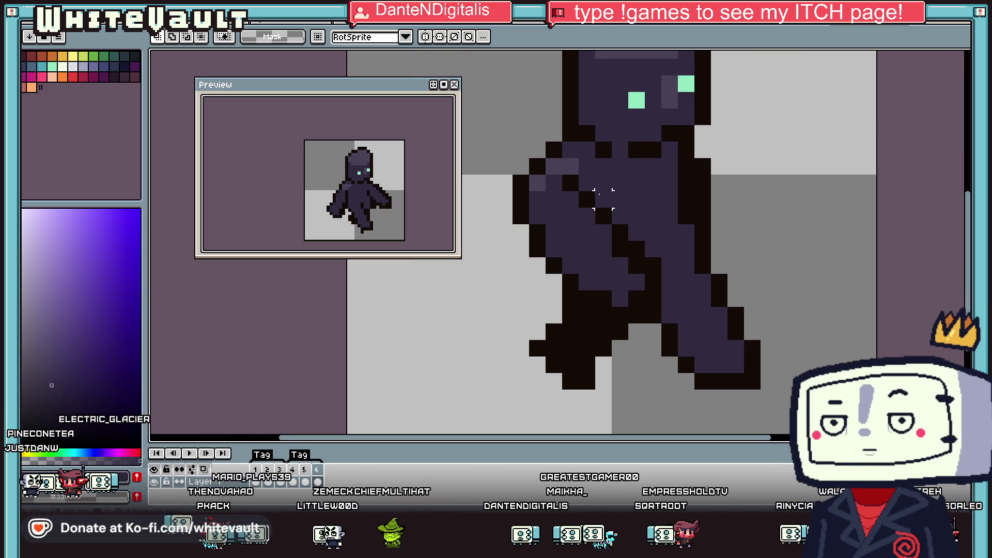
key("i")
key("b")
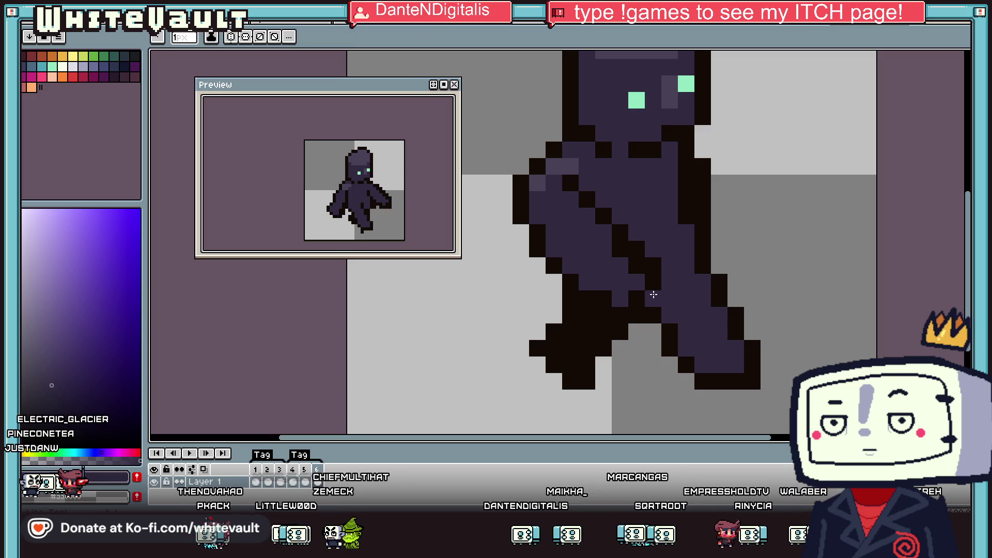
left_click(571, 183, "alt")
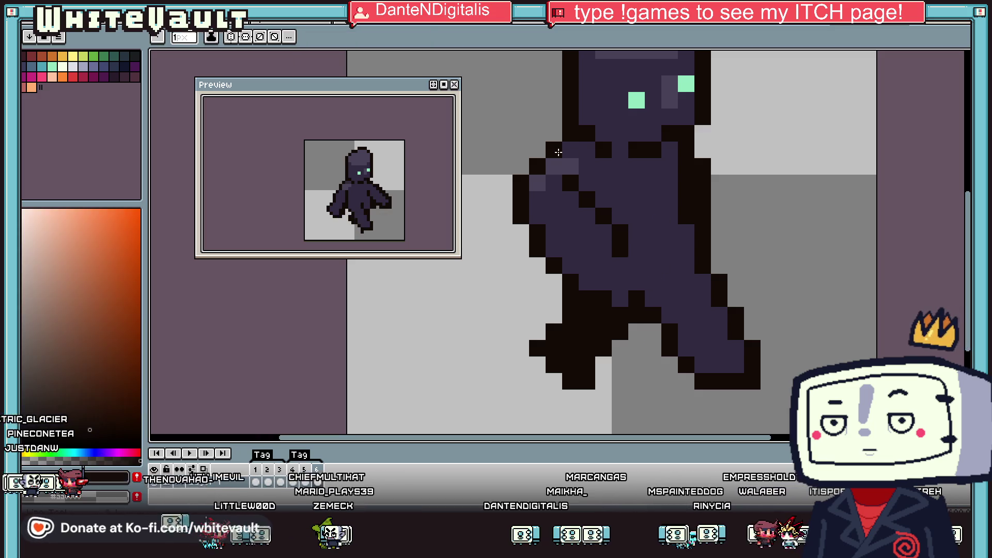
left_click_drag(554, 167, 554, 253)
key("g")
mouse_move(541, 272)
left_mouse_down()
mouse_move(538, 155)
mouse_move(520, 231)
left_mouse_up()
Step: Repaint stray dark pixels on the torso, knee, lower body and right leg purple
left_click(587, 199, "alt")
mouse_move(587, 199)
left_mouse_down()
mouse_move(618, 228)
mouse_move(622, 261)
left_mouse_up()
left_click(618, 299)
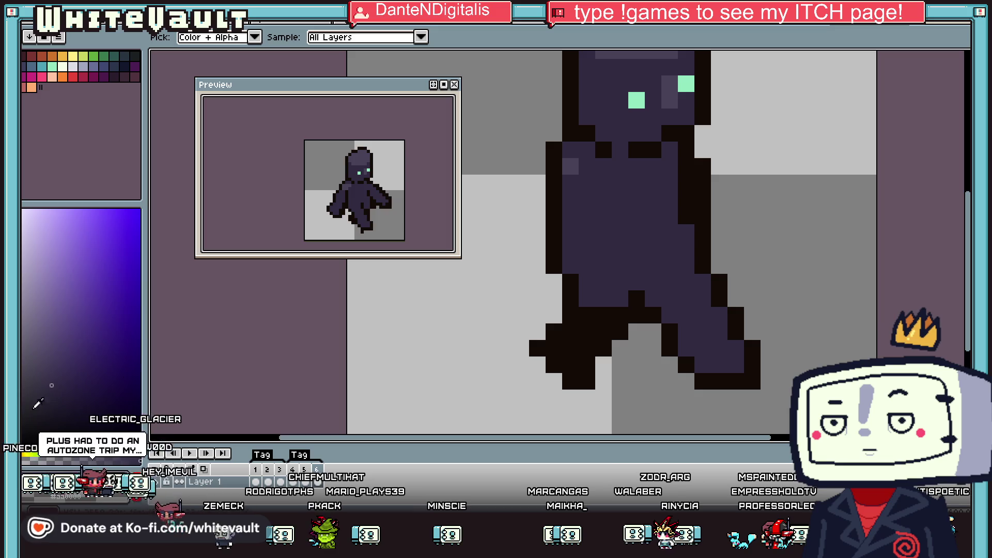
scroll(603, 298, "up", 1)
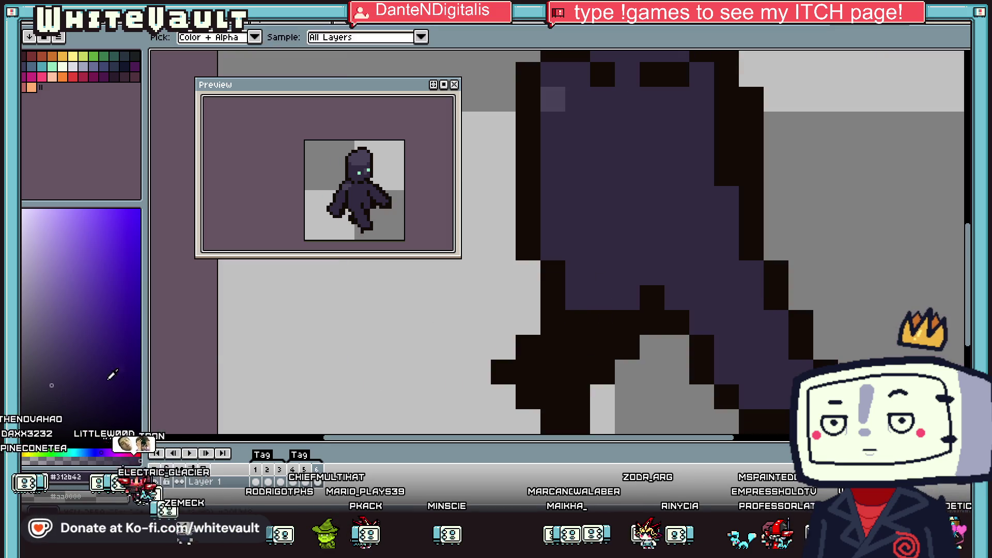
mouse_move(602, 297)
left_mouse_down()
mouse_move(598, 288)
mouse_move(581, 303)
mouse_move(598, 330)
left_mouse_up()
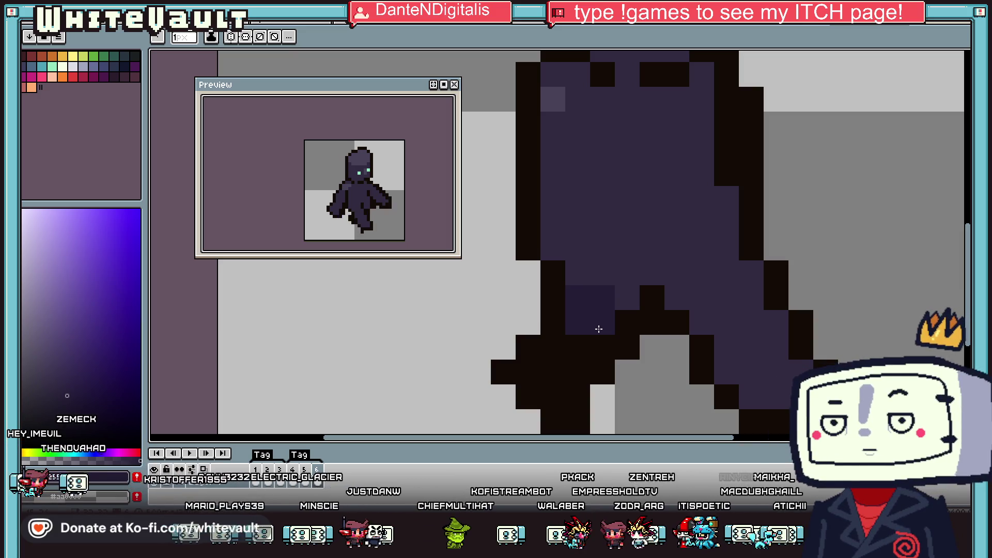
scroll(599, 330, "down", 2)
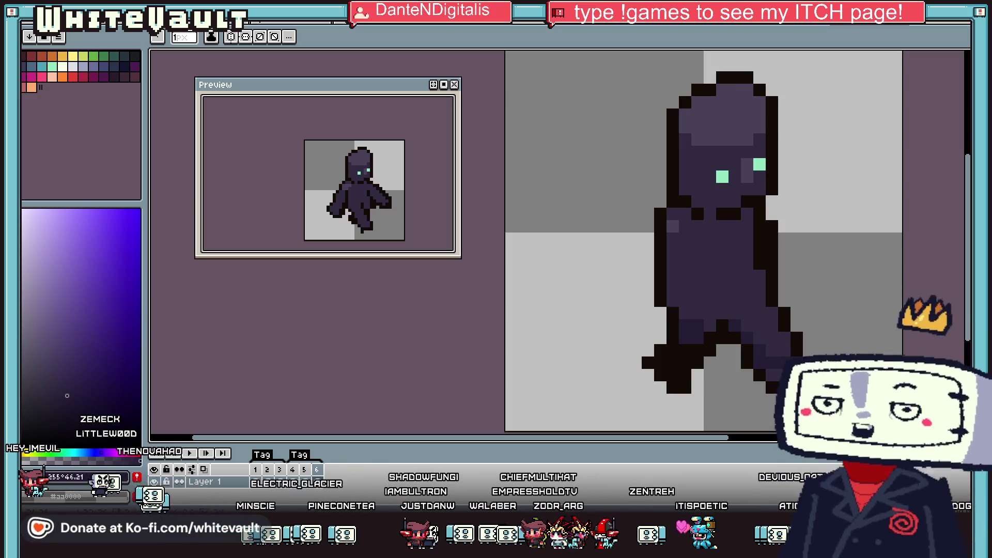
mouse_move(782, 336)
left_mouse_down()
mouse_move(770, 326)
mouse_move(745, 329)
left_mouse_up()
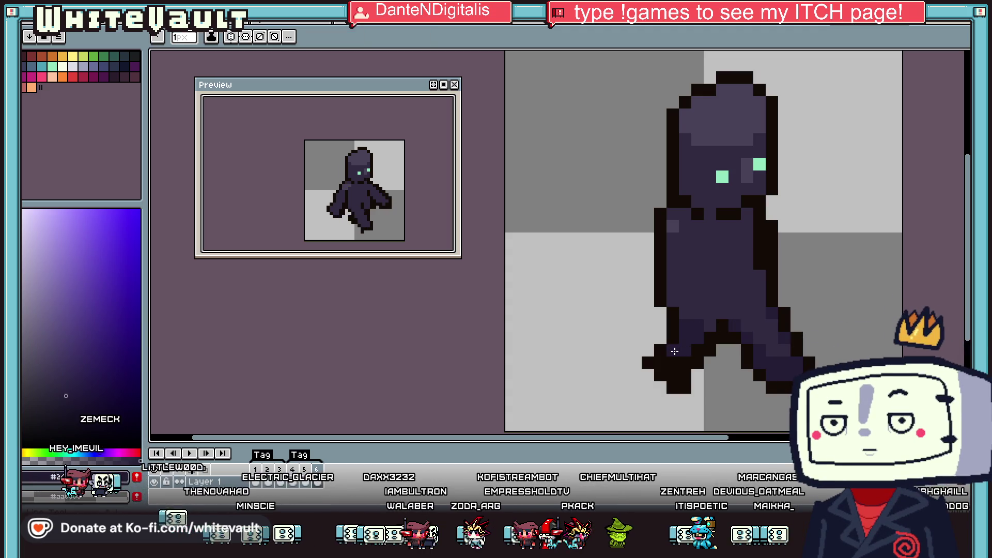
Step: Pick the dark brown outline colour, then transparent for erasing pixels
scroll(752, 318, "down", 3)
scroll(741, 302, "up", 1)
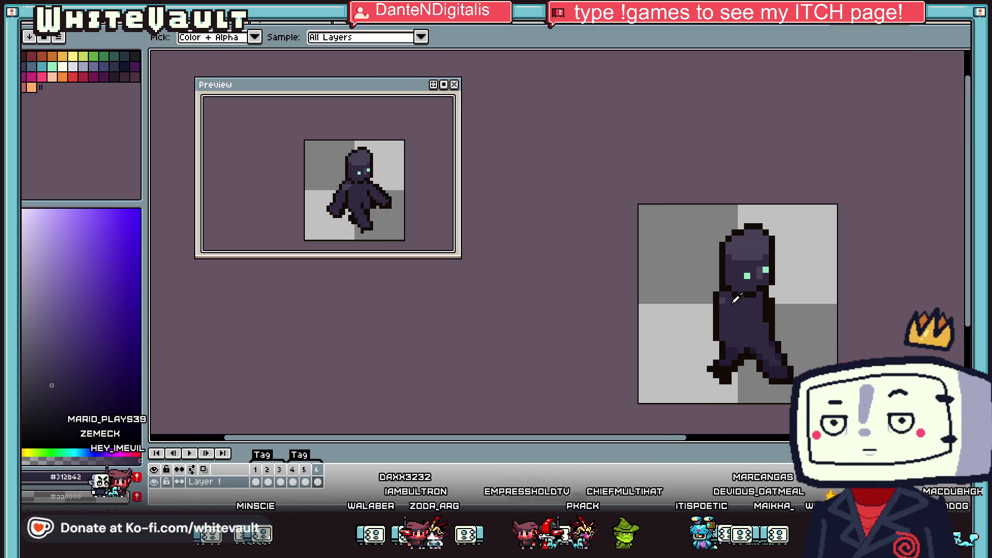
scroll(781, 346, "up", 1)
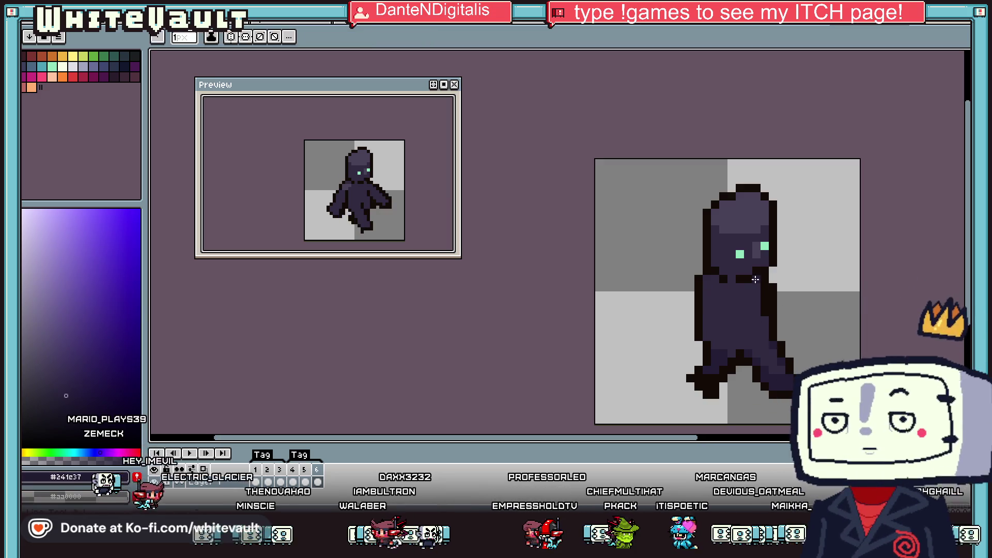
scroll(775, 356, "down", 1)
scroll(767, 316, "up", 2)
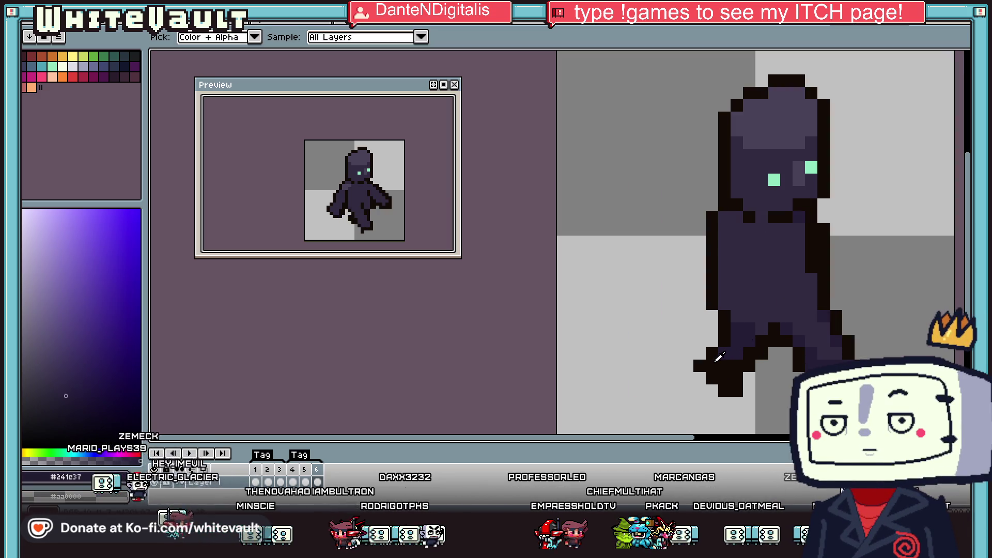
left_click(742, 350)
left_click(702, 331)
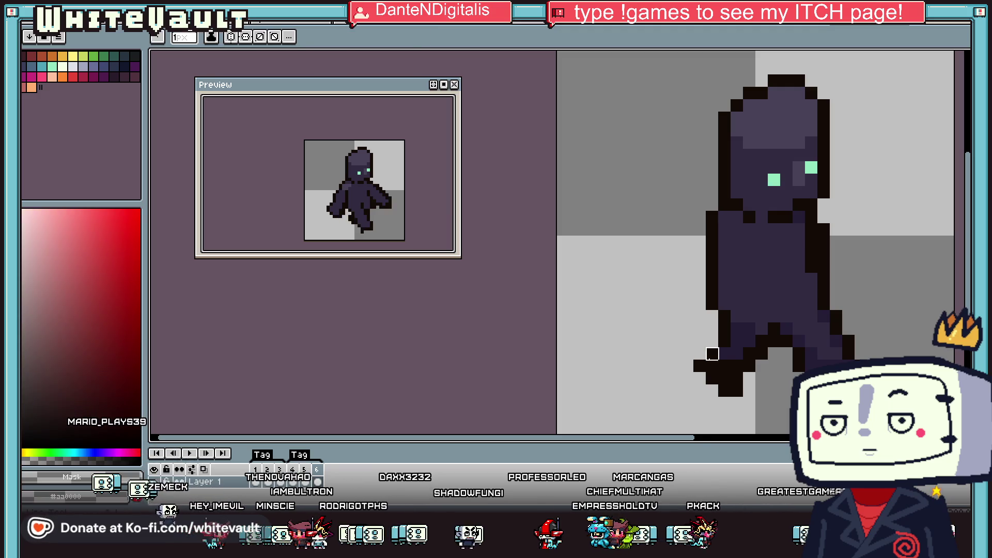
scroll(819, 365, "down", 4)
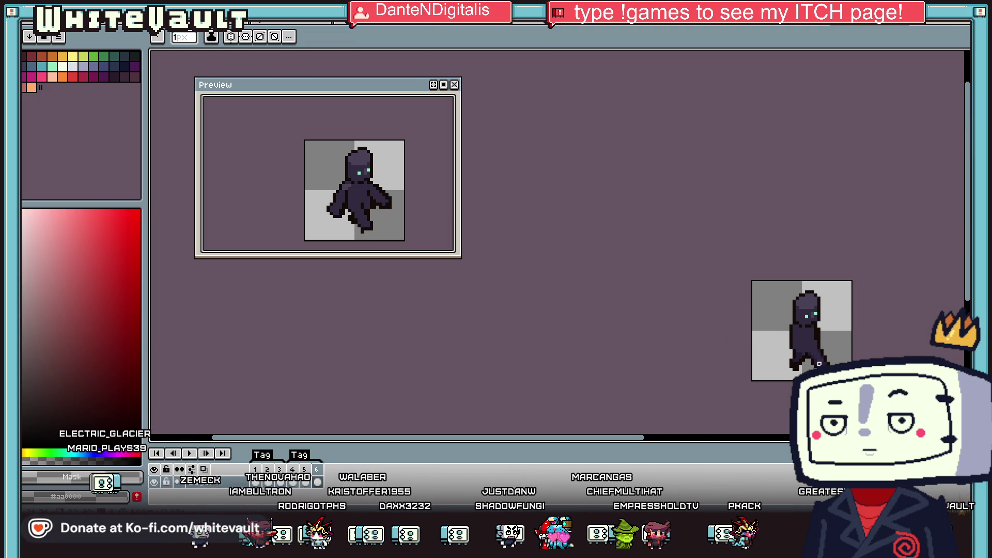
Step: Paint dark purple outline pixels at the dark figure's feet
scroll(819, 364, "up", 5)
left_click(756, 343)
left_click_drag(732, 366, 712, 362)
left_click(807, 366)
scroll(806, 362, "down", 4)
key("alt")
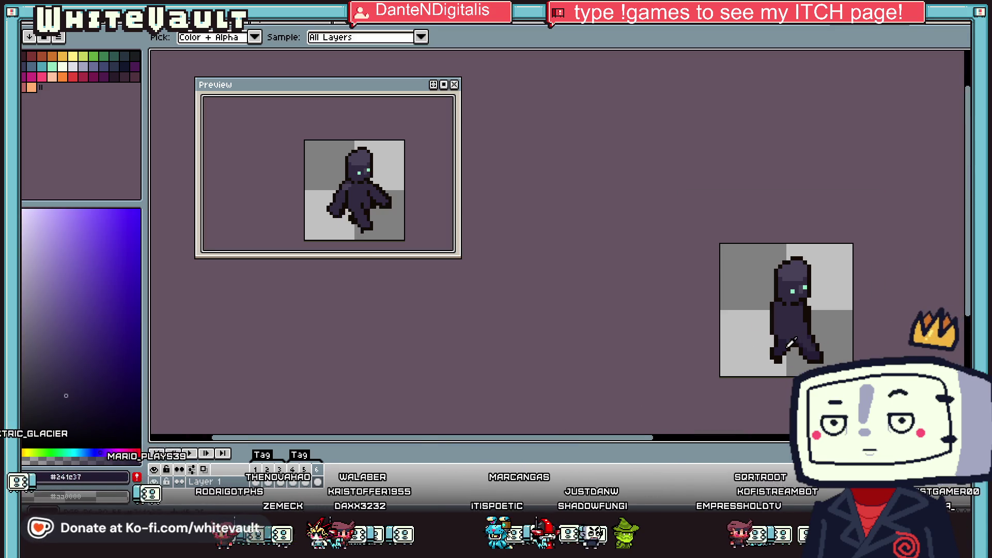
scroll(798, 350, "up", 3)
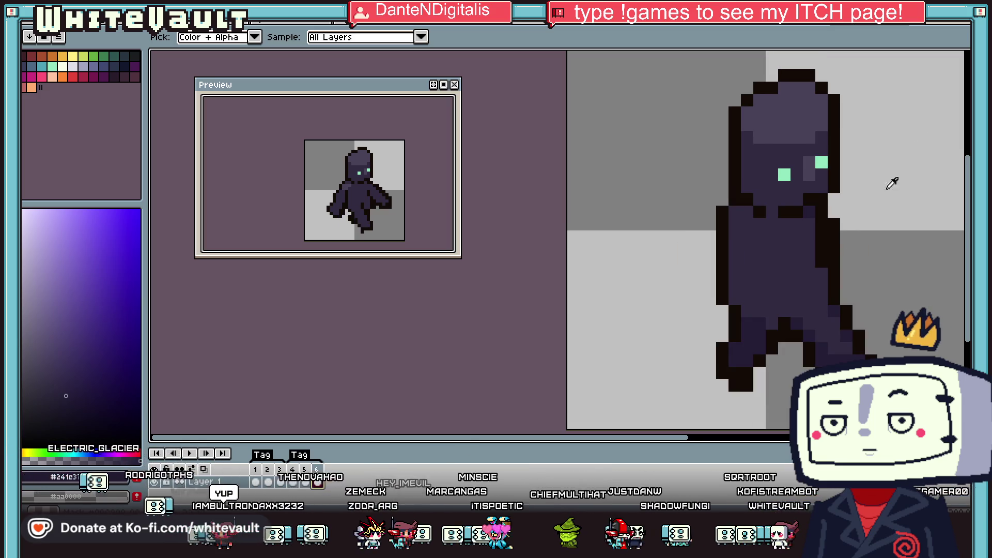
Step: Marquee the figure's left foot and nudge it down into place
key("m")
mouse_move(692, 330)
left_mouse_down()
mouse_move(768, 394)
mouse_move(755, 395)
mouse_move(756, 409)
left_mouse_up()
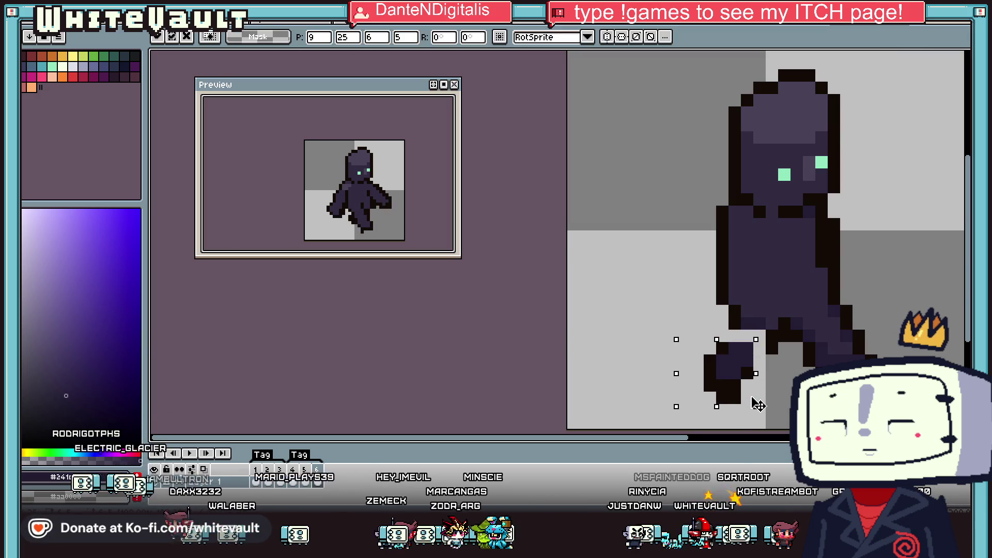
key("ctrl+d")
scroll(807, 368, "down", 3)
scroll(808, 366, "down", 1)
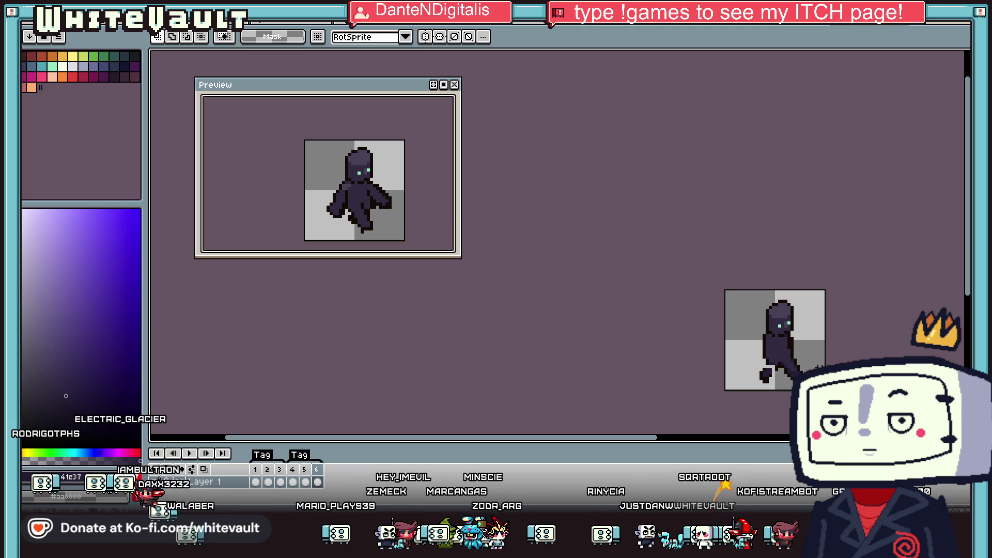
Step: On frame 4, select and delete the figure's right arm
left_click(293, 482)
scroll(803, 341, "up", 2)
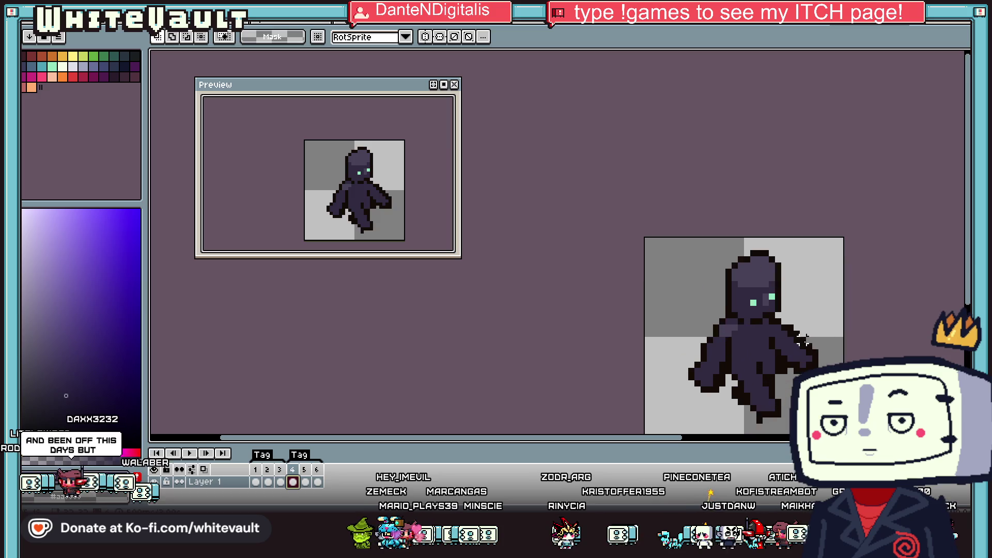
scroll(804, 341, "up", 2)
left_click_drag(761, 293, 865, 409)
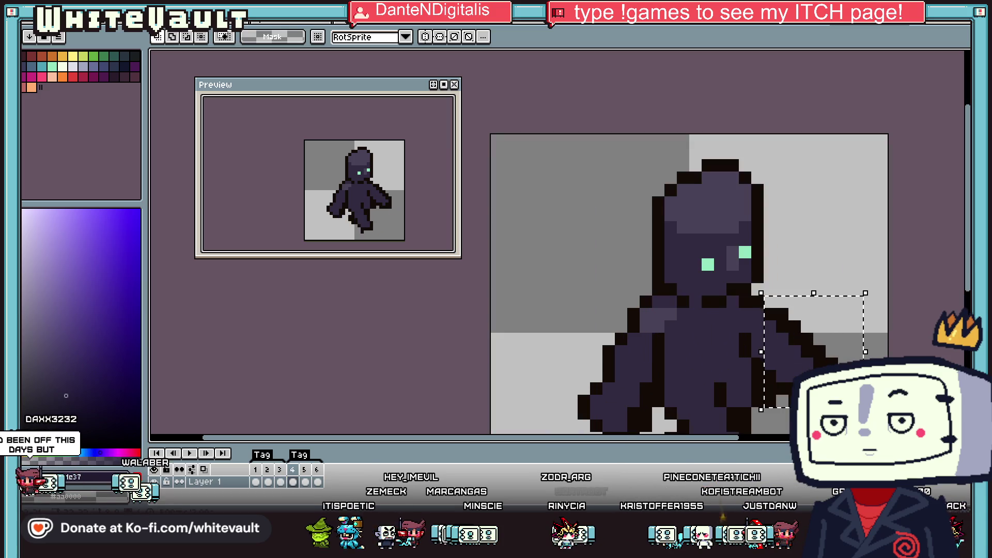
key("Delete")
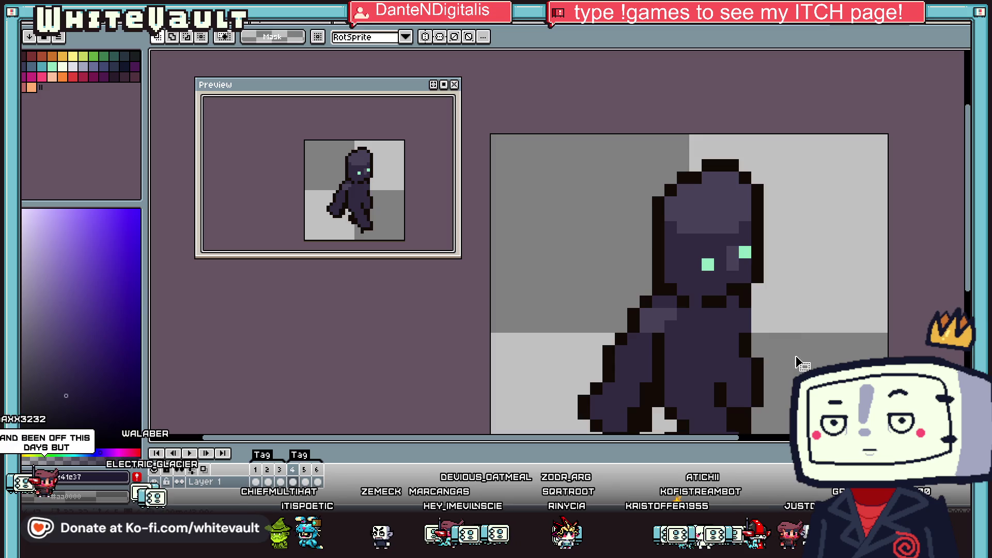
Step: Erase the left arm's fill, leaving only its thin outline
key("b")
left_click(747, 305, "alt")
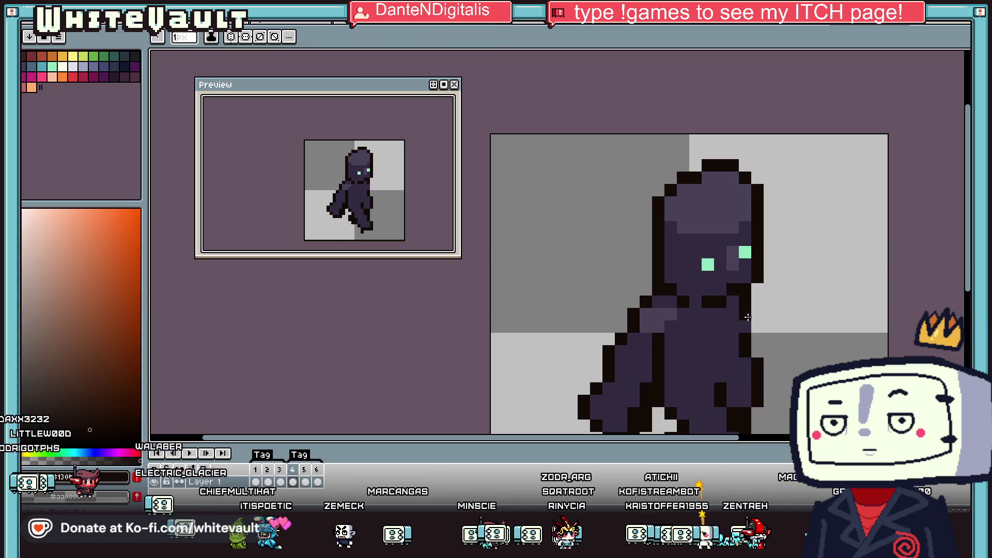
left_click(633, 318, "alt")
mouse_move(621, 314)
left_mouse_down()
mouse_move(636, 356)
mouse_move(621, 413)
left_mouse_up()
scroll(627, 390, "down", 1)
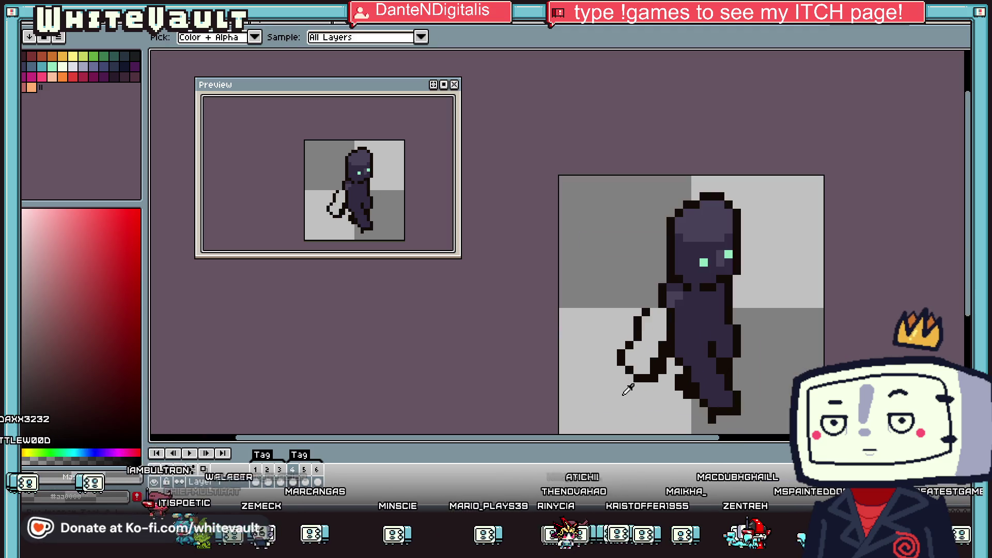
Step: Erase the leftover thin outline loop beside the frame 4 figure
left_click(662, 362)
key("g")
left_click(651, 371)
left_click(638, 370)
mouse_move(638, 370)
left_mouse_down()
mouse_move(623, 356)
mouse_move(646, 313)
left_mouse_up()
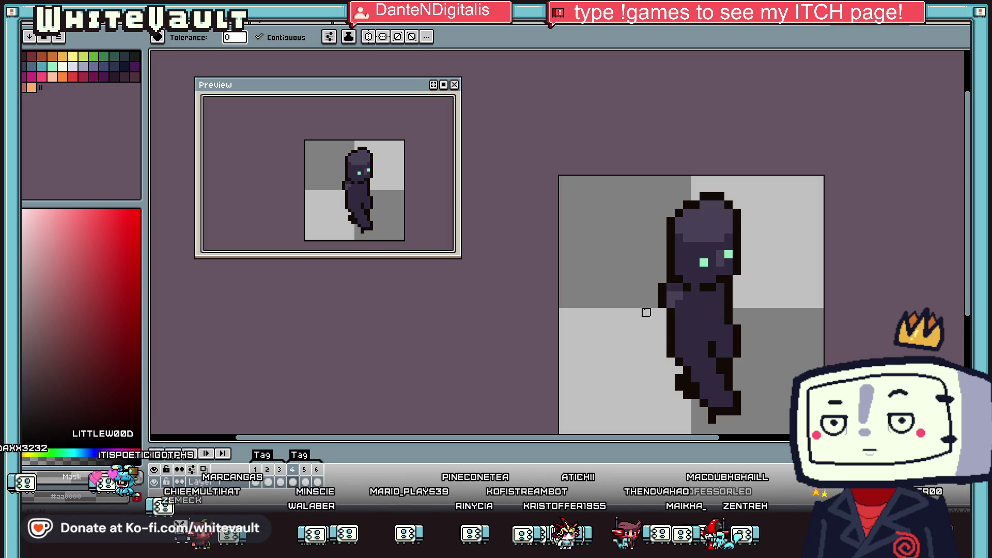
Step: Sample the body purple and lighter purple highlight to touch up the figure's side
key("o")
scroll(647, 311, "down", 1)
scroll(649, 310, "up", 1)
left_click(693, 310)
key("b")
scroll(704, 308, "up", 1)
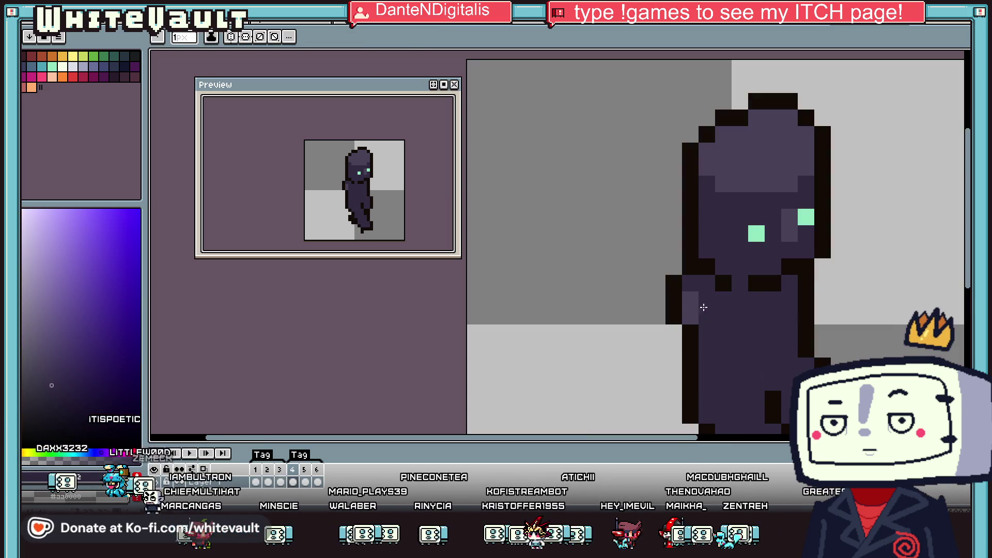
key("o")
left_click(691, 300)
key("b")
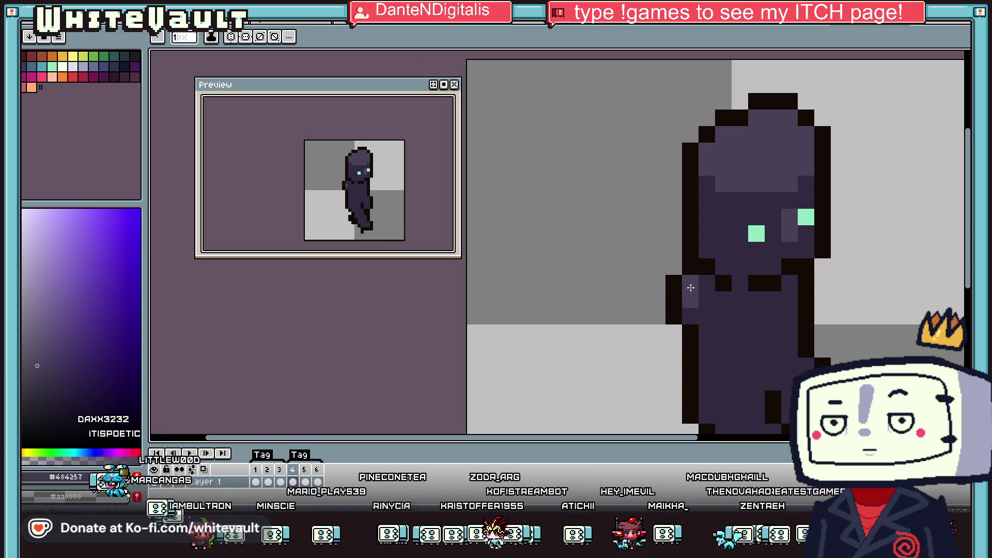
Step: Sample the dark outline colour for touch-ups and step ahead to frame 5
key("o")
scroll(709, 304, "down", 3)
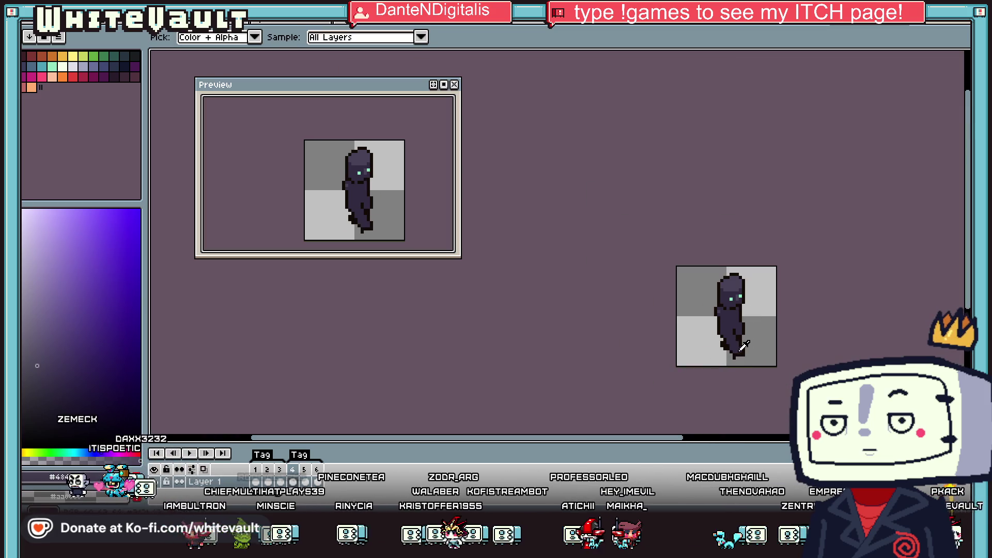
left_click(743, 346)
scroll(743, 346, "up", 3)
key("b")
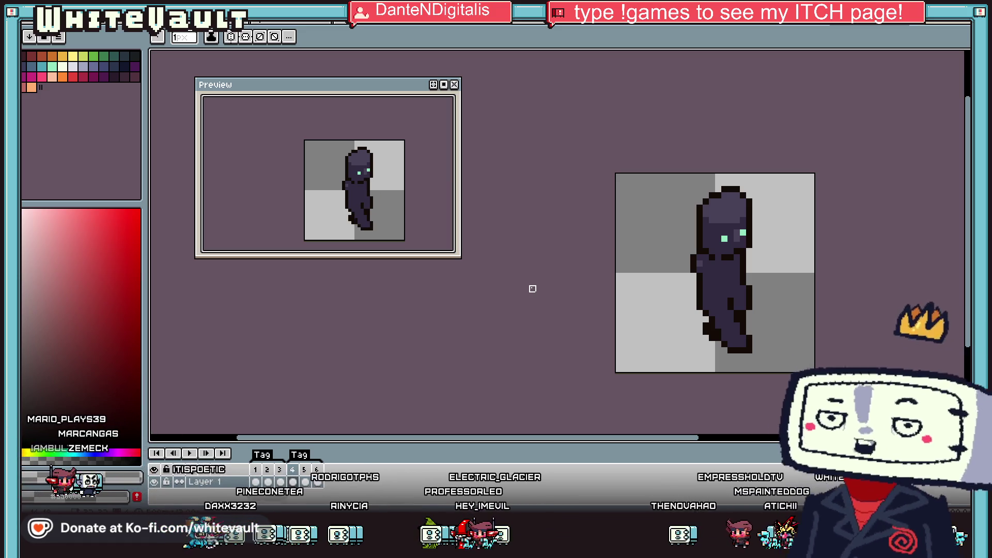
key("period")
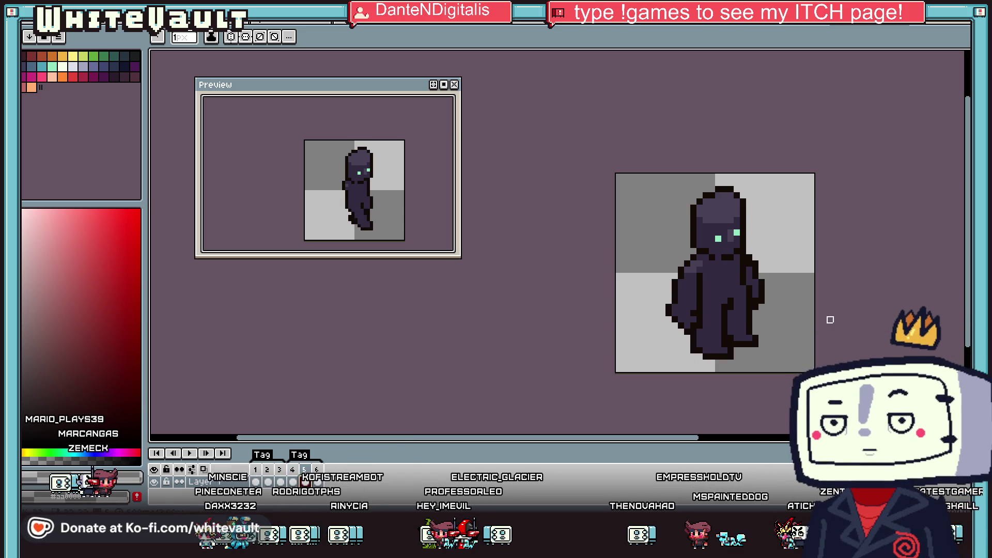
Step: Sample the dark purple and pencil dark pixels onto the figure's right leg
key("period")
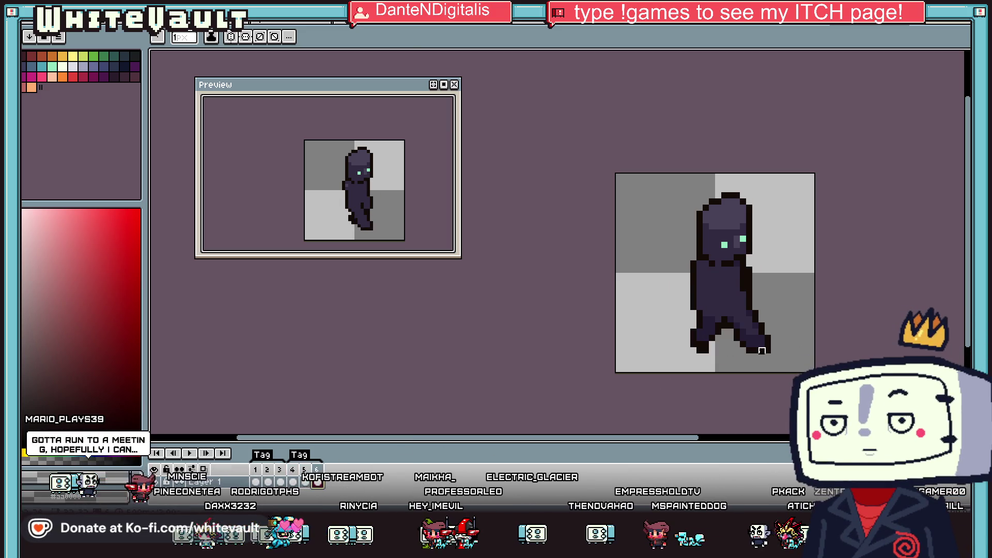
key("i")
left_click(759, 336)
left_click(294, 485)
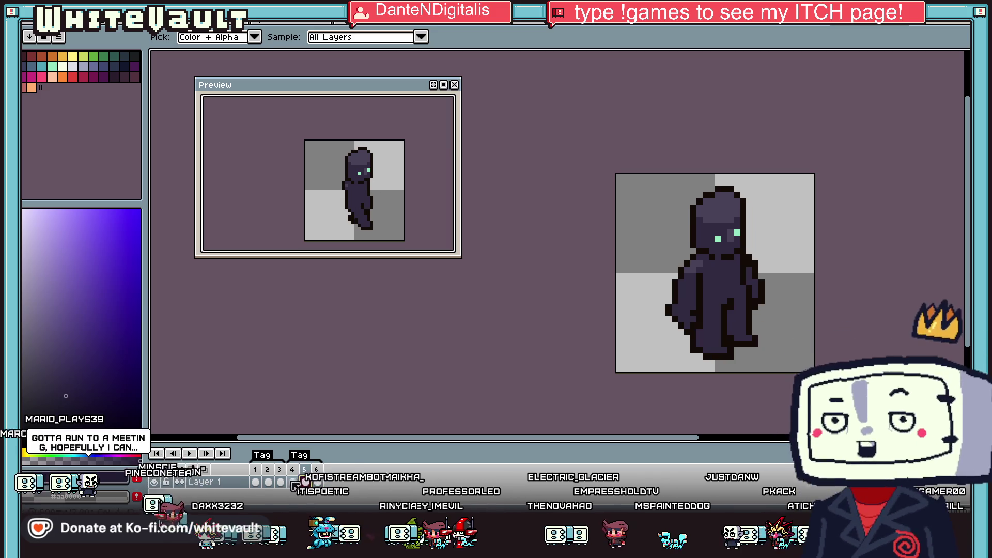
key("b")
scroll(709, 319, "up", 3)
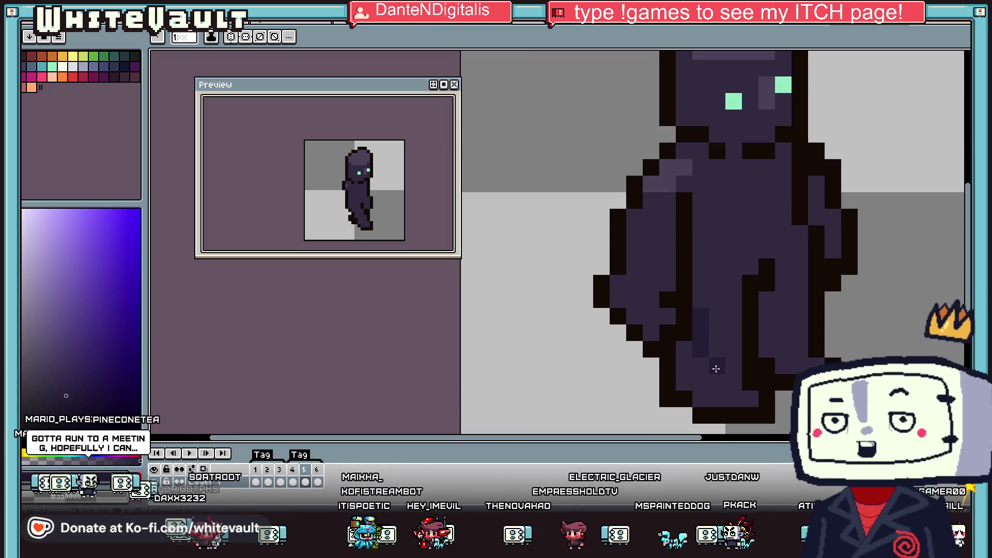
left_click(784, 349)
left_click(800, 349)
Step: Bucket-fill the leg areas with the sampled dark purple
key("g")
left_click(767, 349)
left_click(734, 397)
left_click(727, 366)
scroll(757, 376, "down", 3)
key("i")
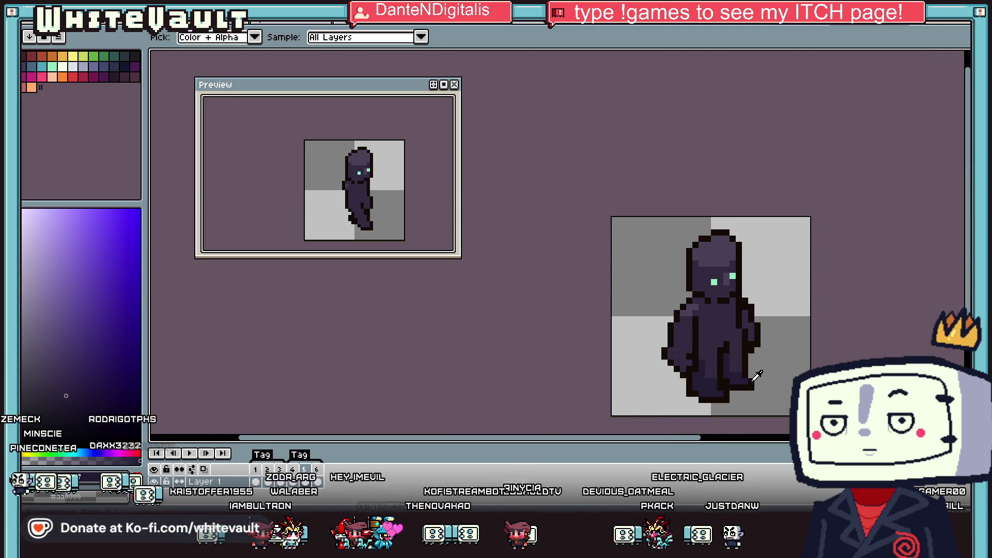
scroll(757, 378, "up", 2)
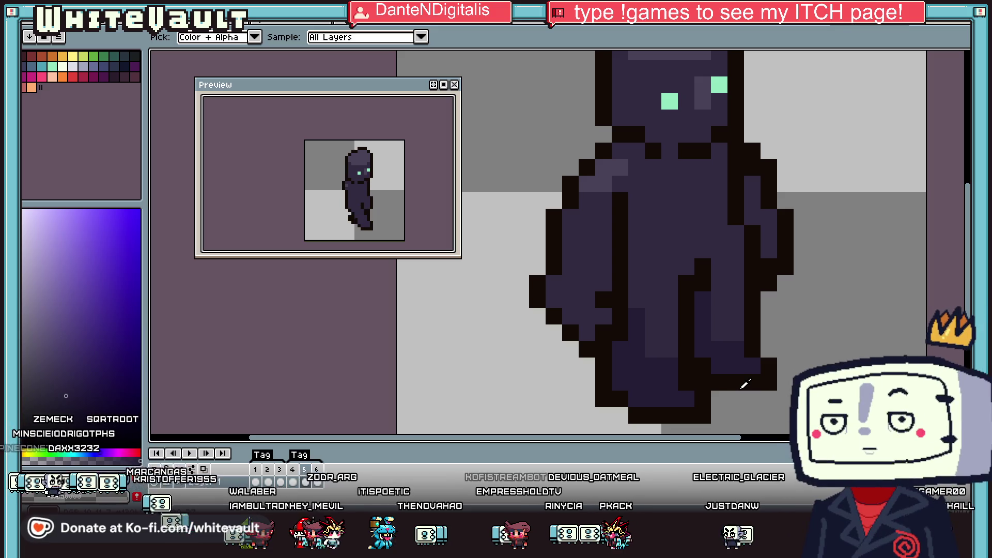
Step: Compare neighbouring poses, then paint dark shade pixels on the leg in frame 4
key("comma")
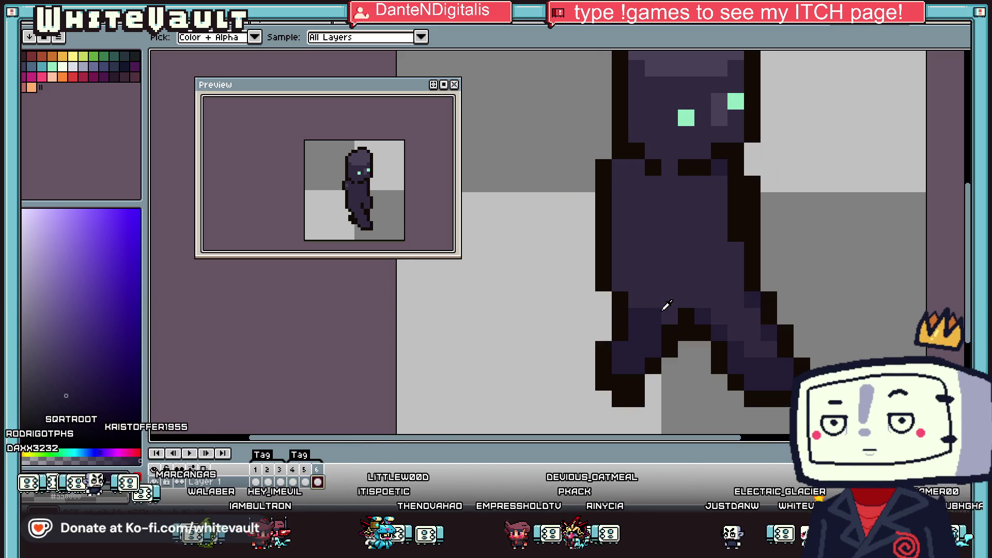
key("period")
left_click(291, 483)
key("b")
left_click(654, 300)
left_click(670, 317)
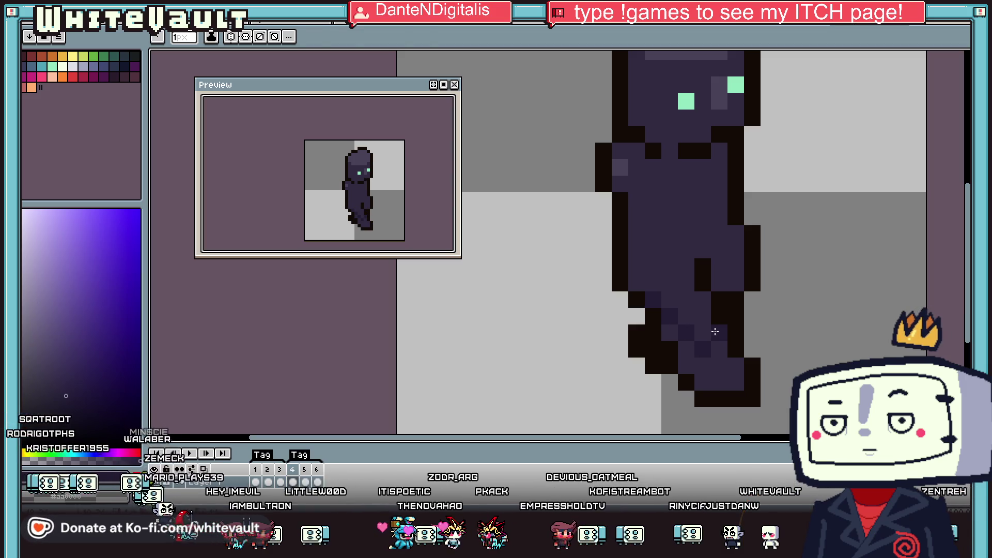
key("g")
scroll(705, 353, "down", 5)
scroll(706, 353, "up", 3)
Step: Review frames 6 and 5 and sample another colour from the canvas
key("i")
key("l")
scroll(409, 423, "down", 2)
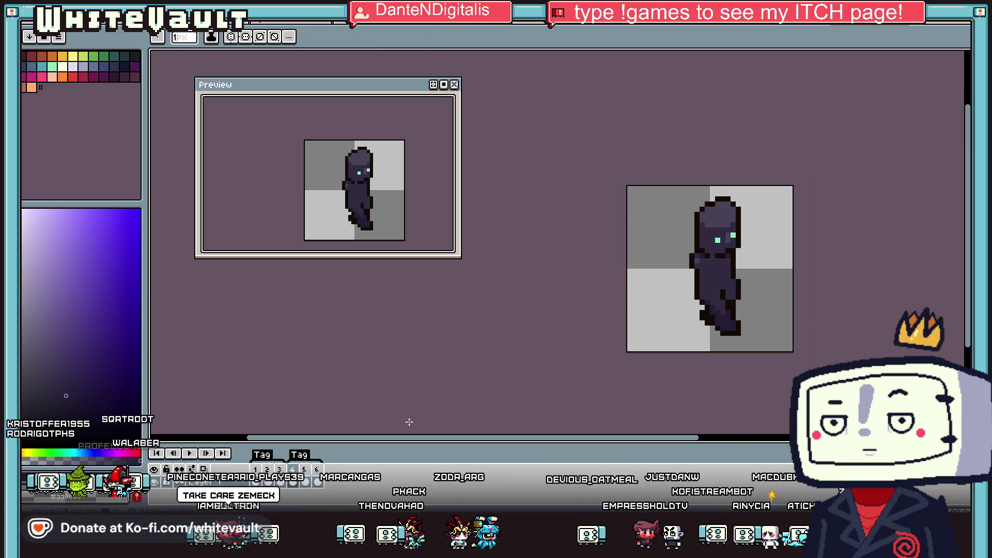
left_click(318, 482)
key("i")
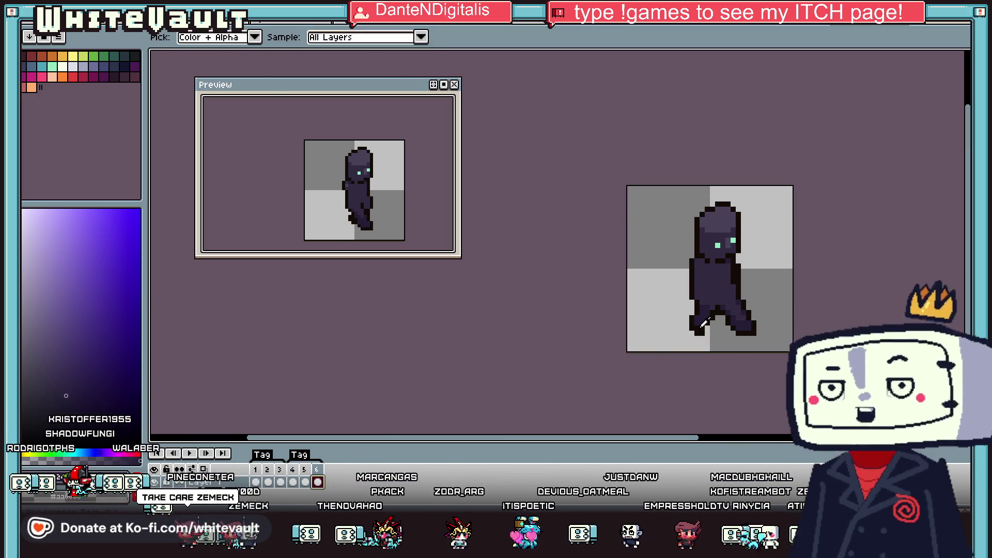
left_click(304, 482)
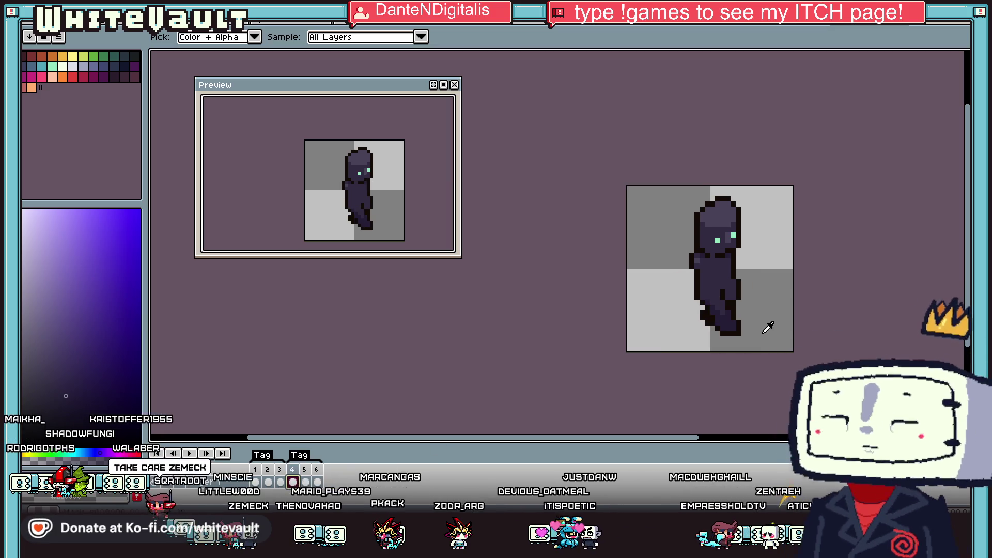
scroll(768, 328, "up", 3)
left_click(753, 267)
key("b")
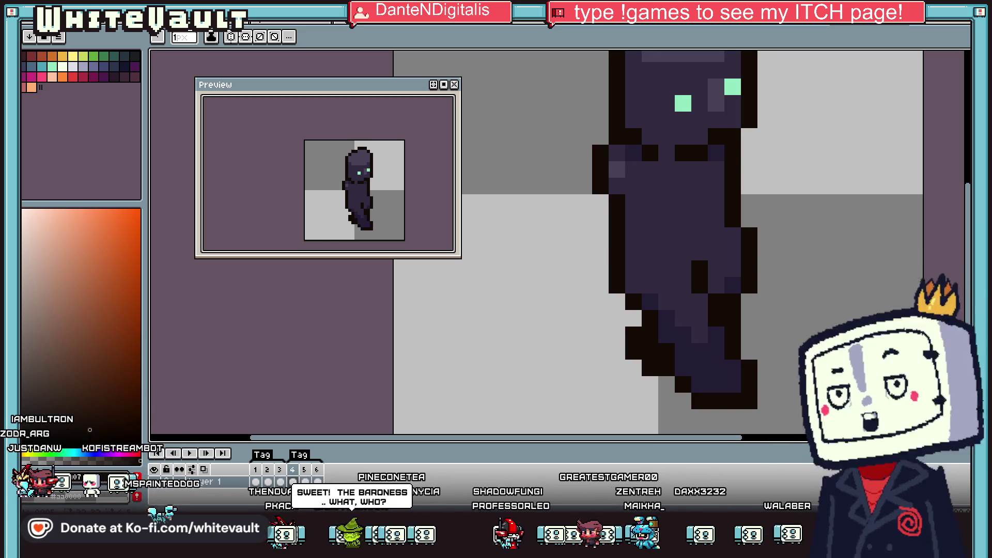
Step: Paint one black pixel at the torso's left edge on frame 4
left_click(626, 207)
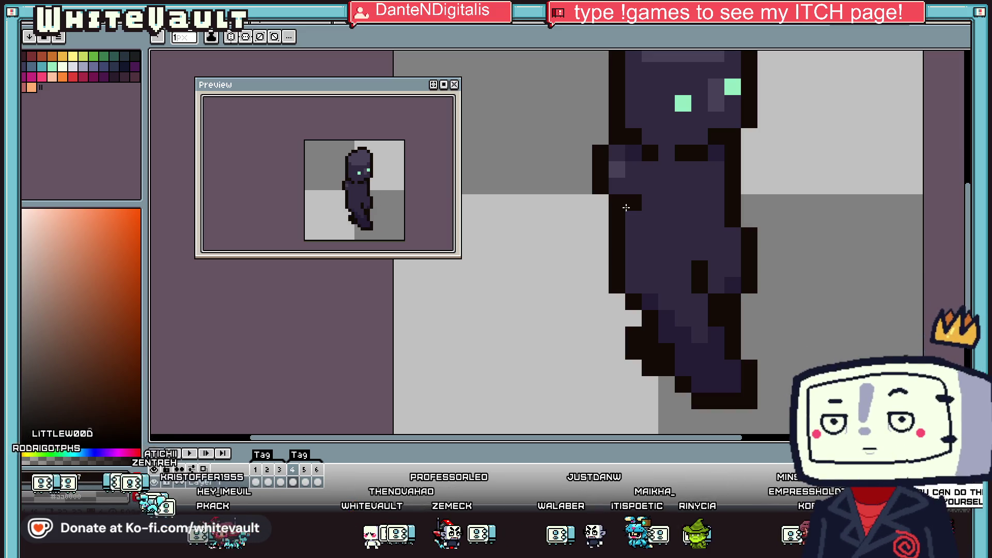
Step: Switch to the blond character's document and stop its animation playback
scroll(623, 204, "down", 3)
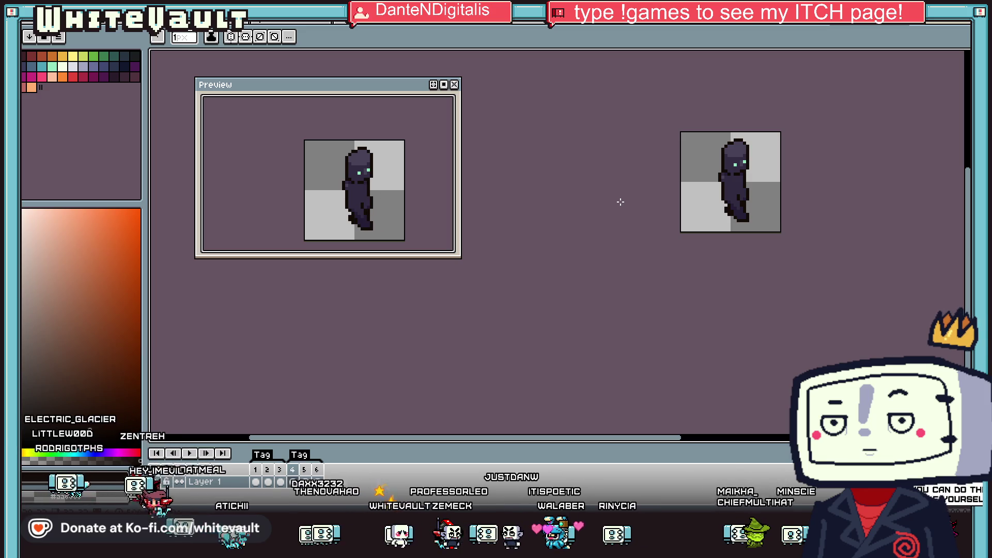
right_click(292, 469)
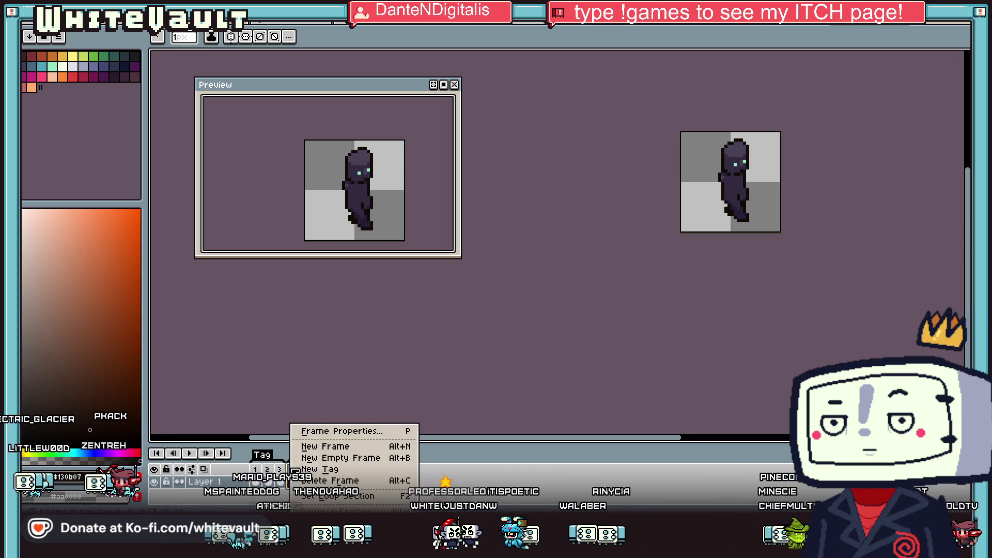
left_click(700, 284)
left_click(706, 27)
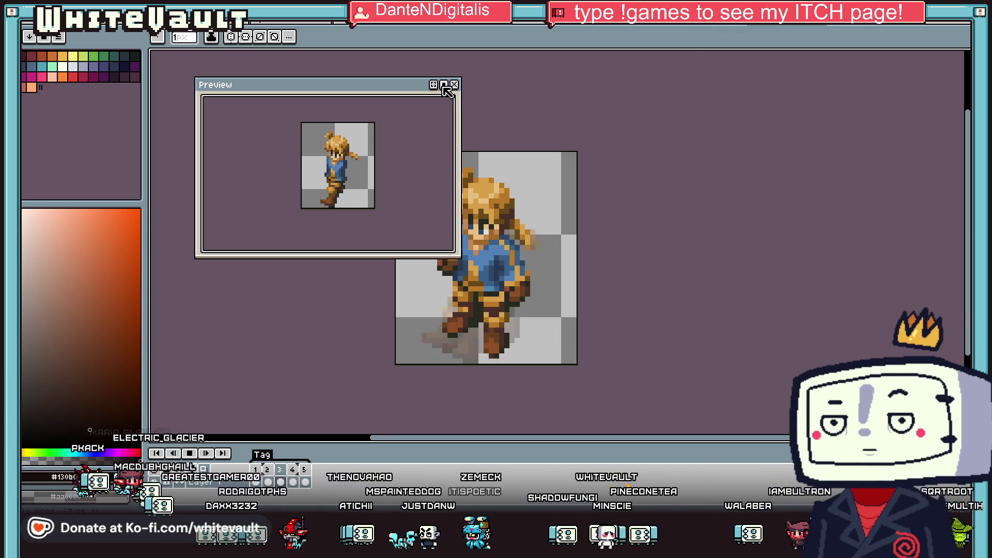
scroll(576, 189, "down", 1)
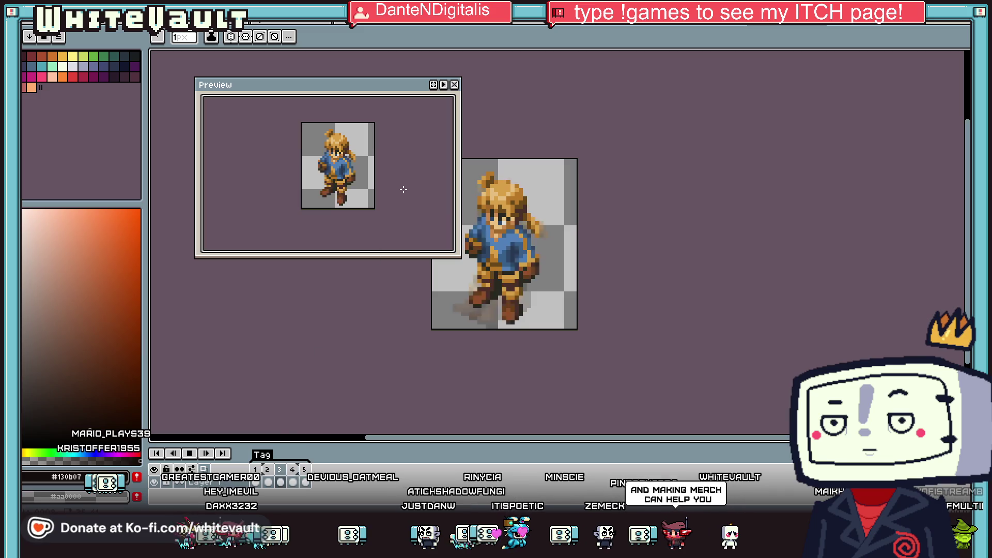
left_click(273, 481)
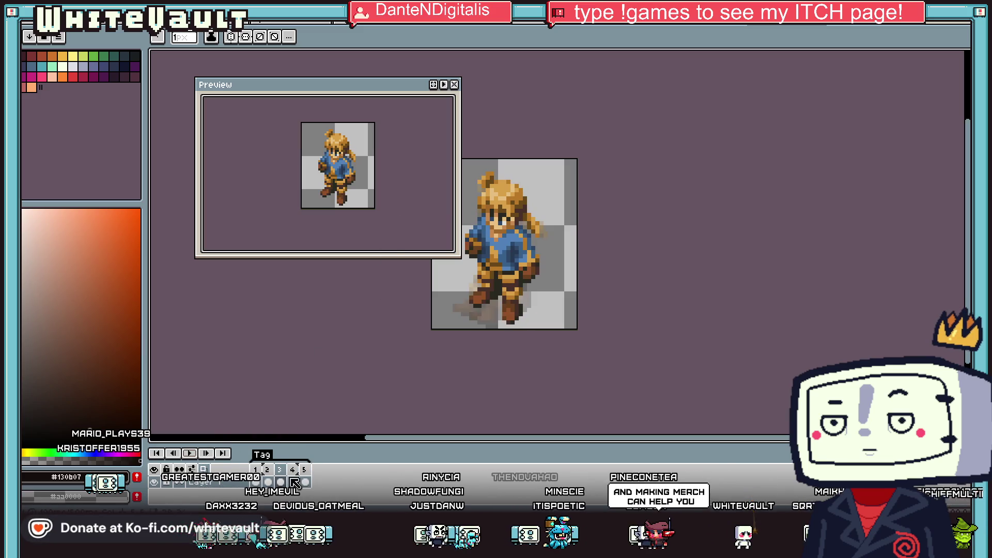
Step: Use the frame 2 and 3 context menus to trim frames, then review frames 1–3
right_click(268, 470)
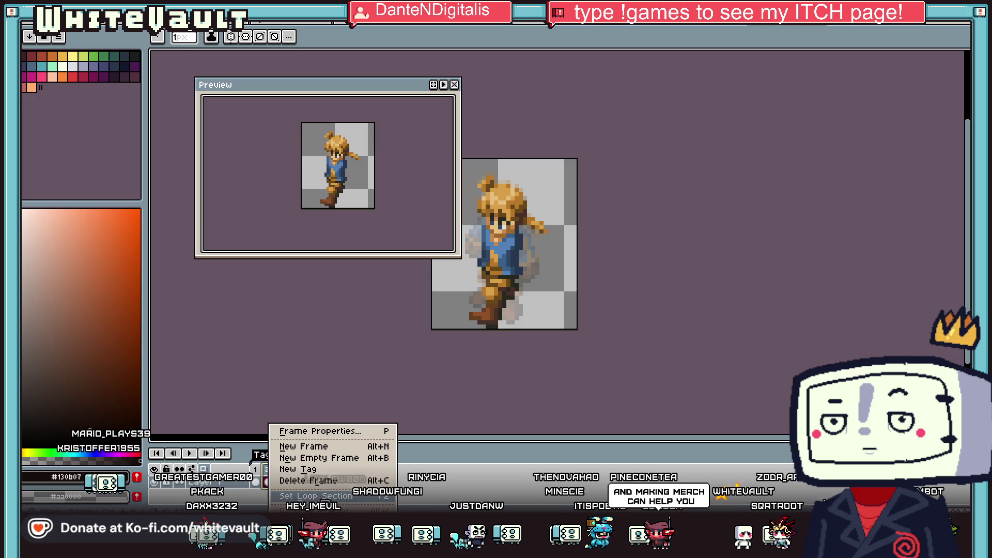
left_click(322, 481)
right_click(282, 470)
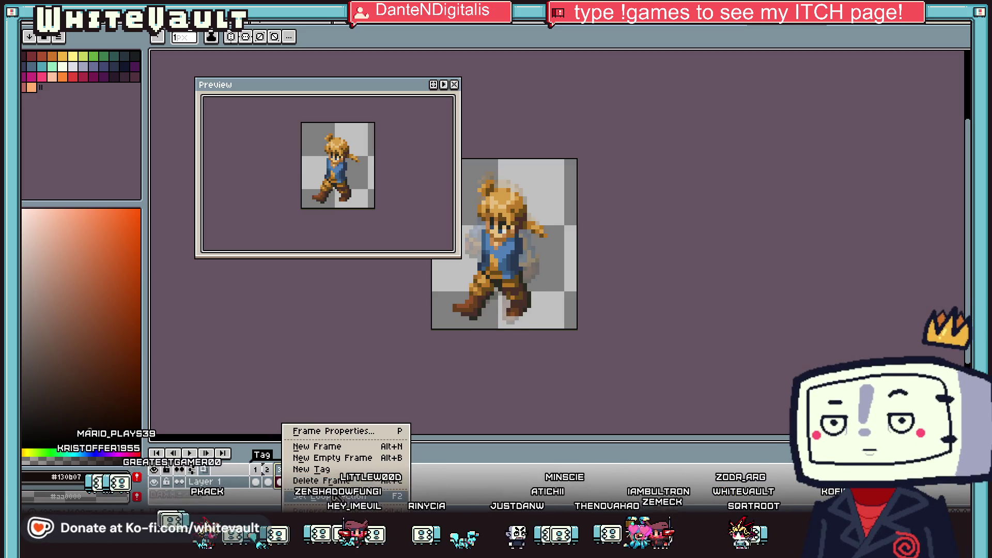
key("Escape")
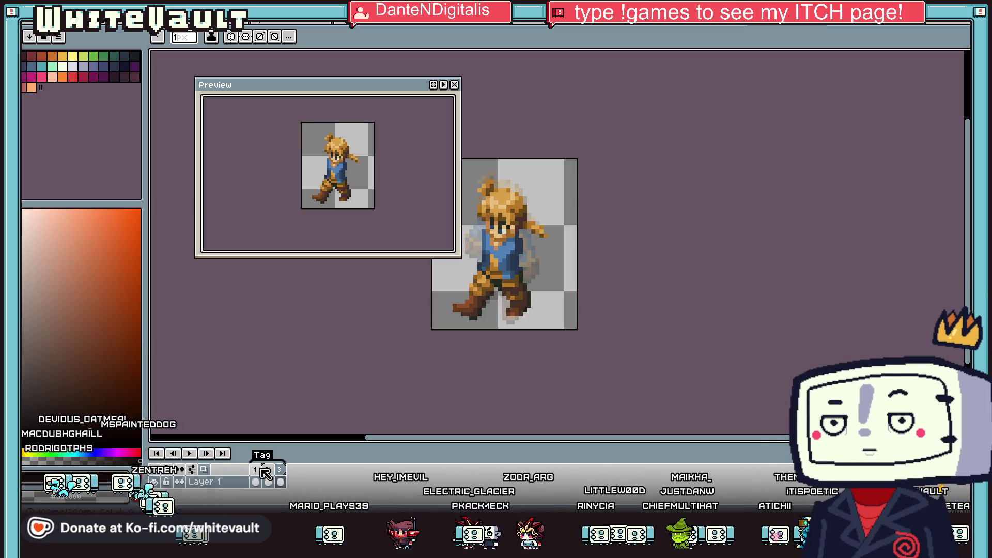
left_click(268, 484)
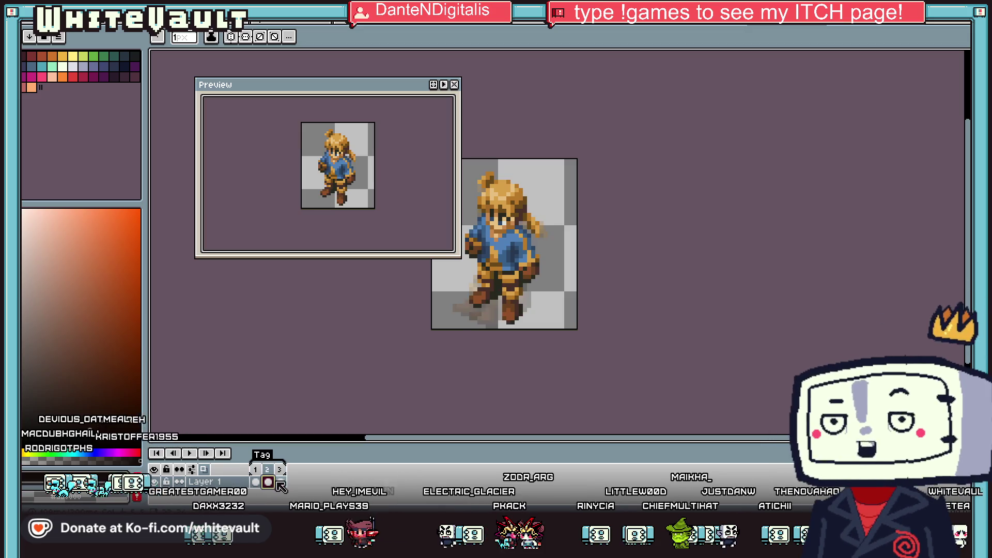
left_click(281, 482)
left_click(268, 482)
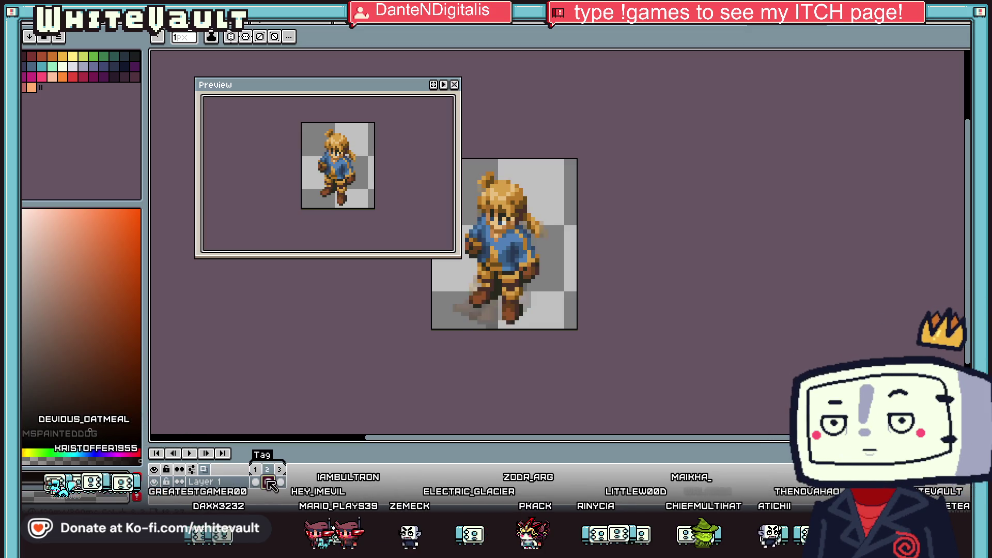
left_click(256, 483)
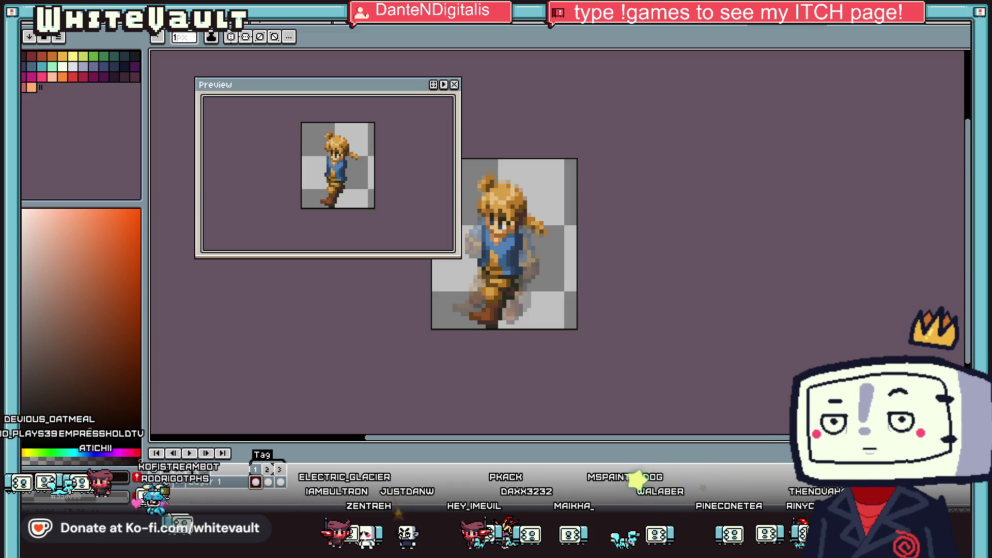
left_click(530, 29)
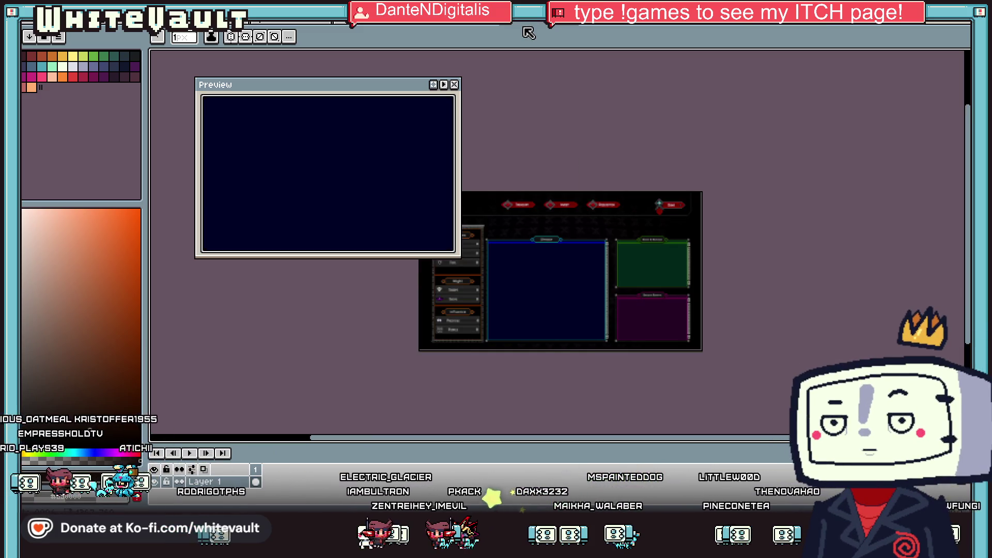
left_click(452, 27)
scroll(664, 152, "down", 2)
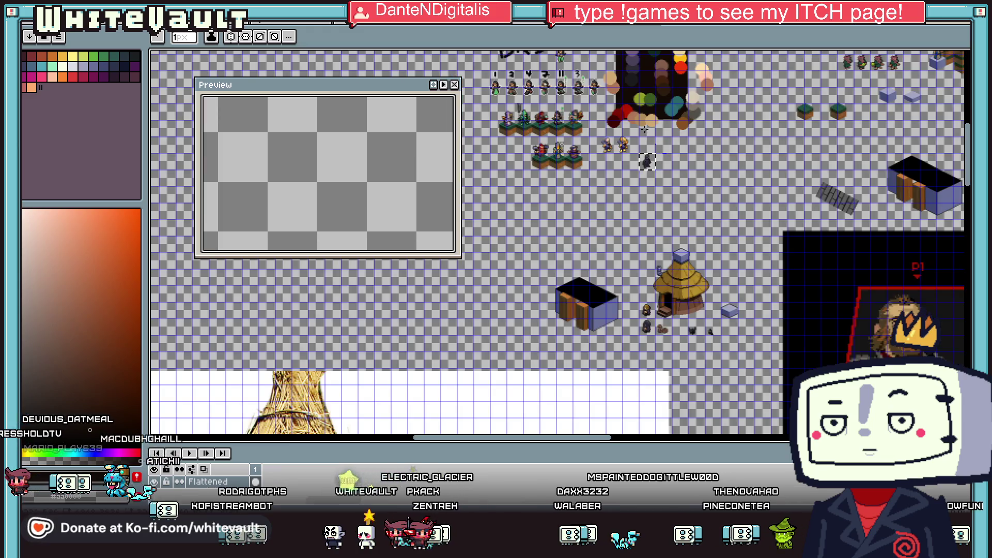
scroll(646, 129, "up", 2)
key("ctrl+Tab")
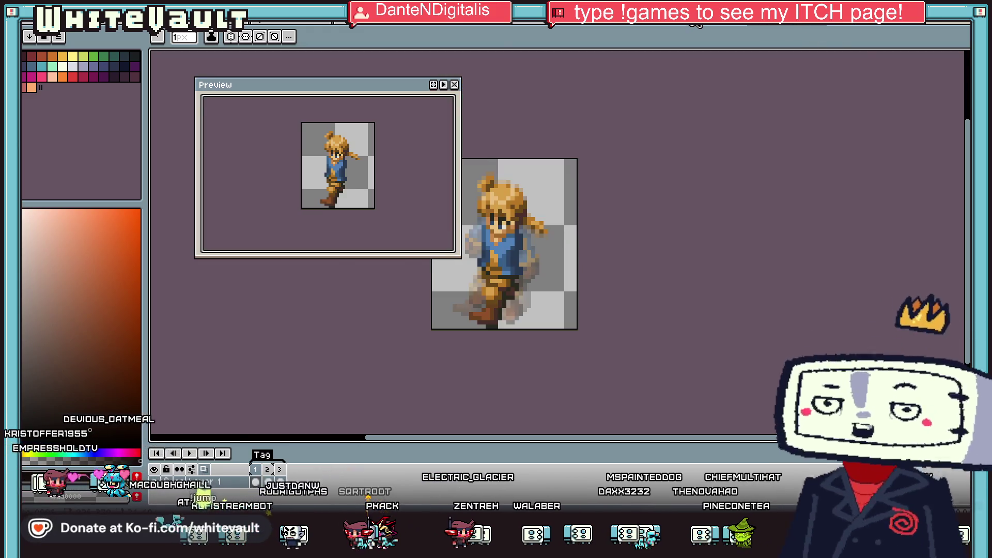
Step: Zoom out to show the whole blond character sprite sheet
scroll(559, 258, "down", 3)
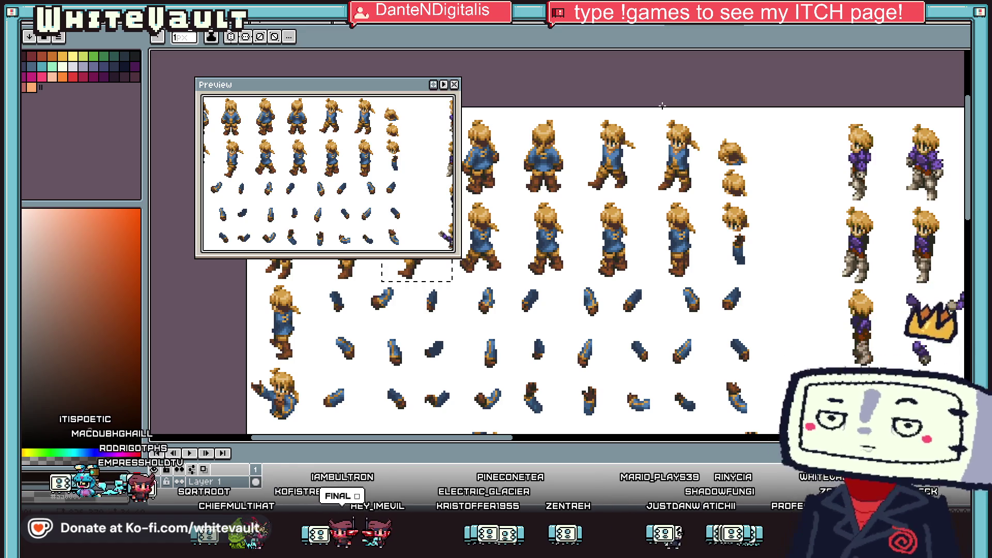
Step: Bring the six-frame dark purple figure sprite into the editor
scroll(596, 161, "down", 1)
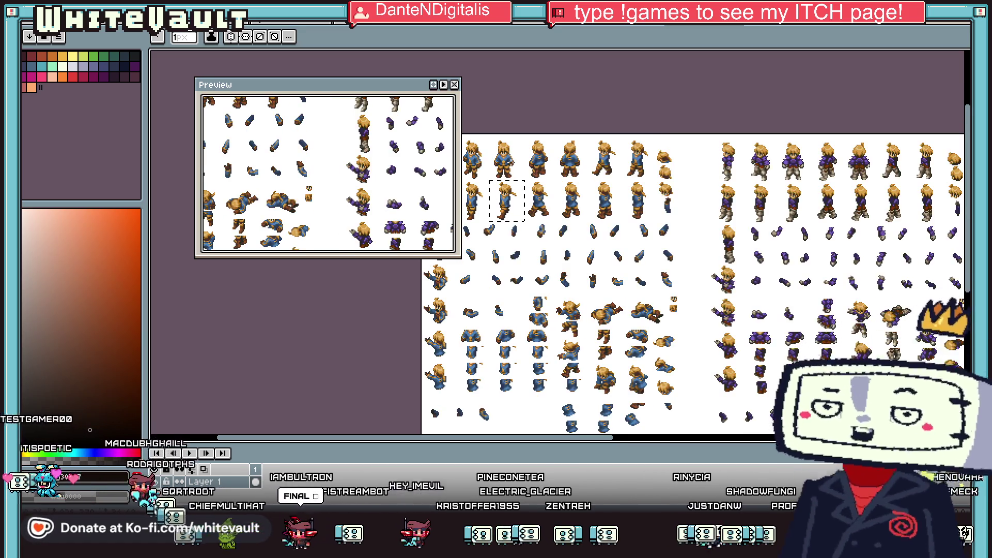
scroll(515, 149, "up", 1)
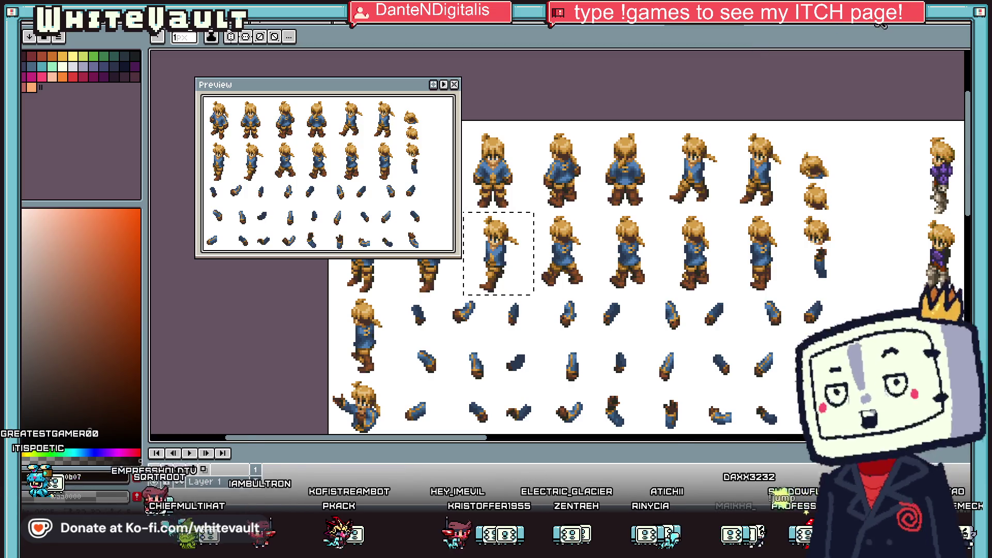
left_click(784, 29)
scroll(739, 135, "up", 1)
scroll(735, 122, "down", 1)
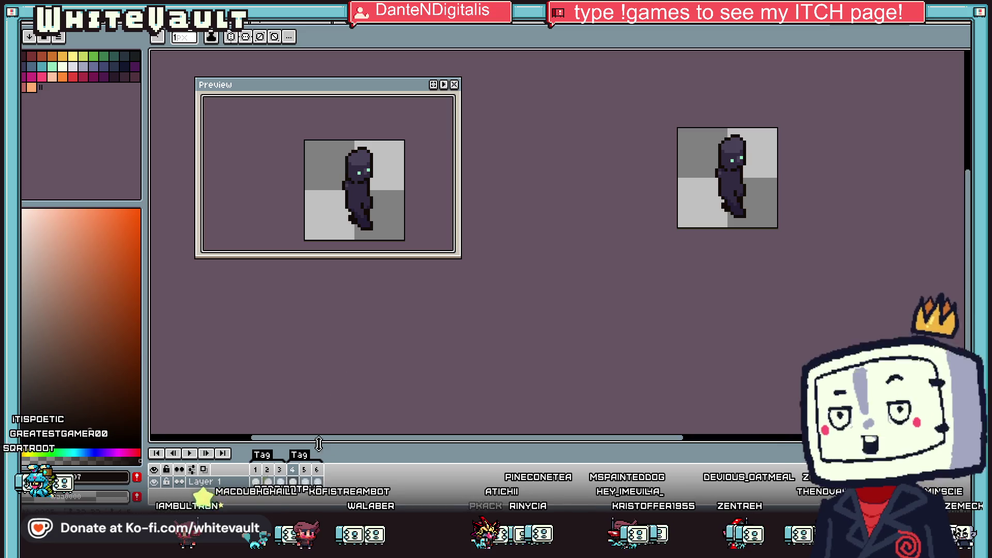
left_click(305, 483)
left_click(293, 482)
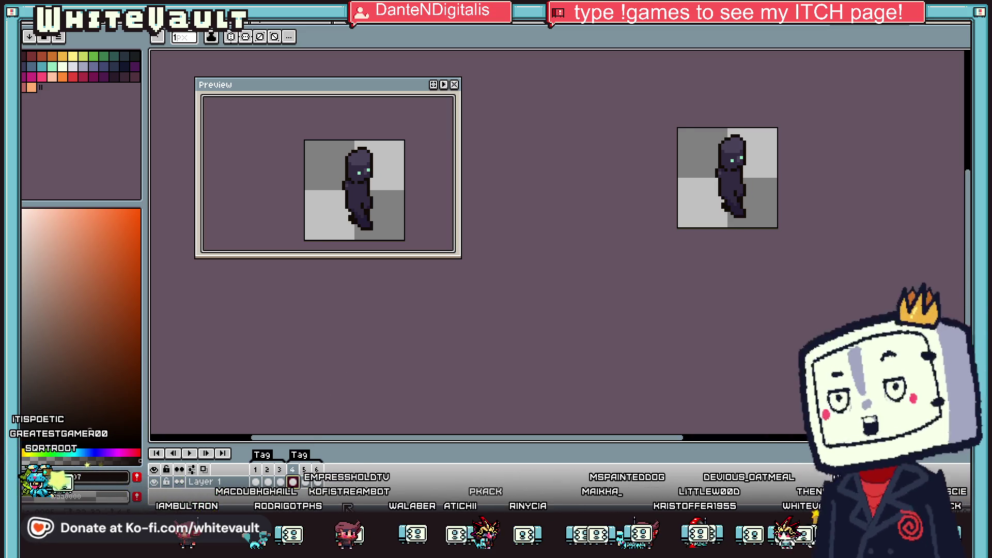
left_click(317, 482)
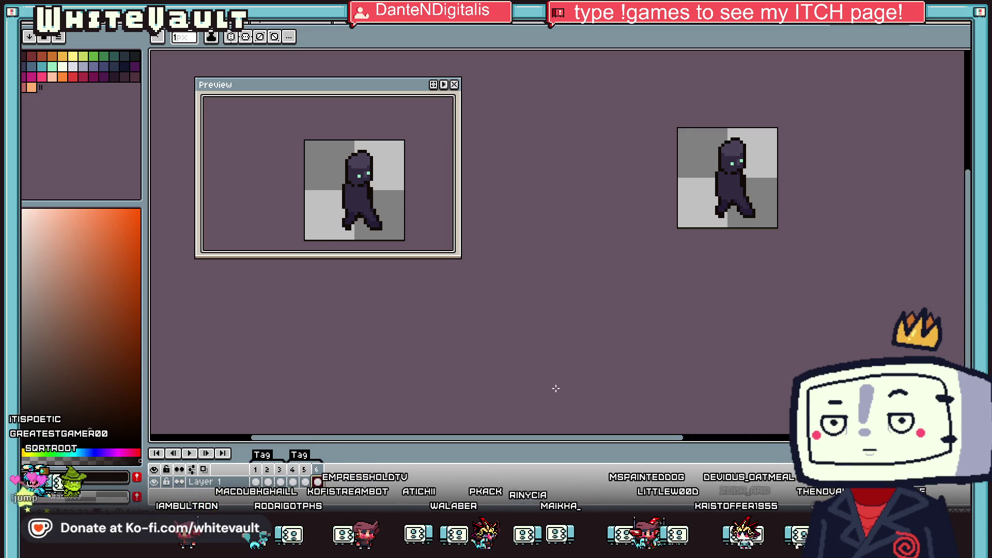
left_click(767, 26)
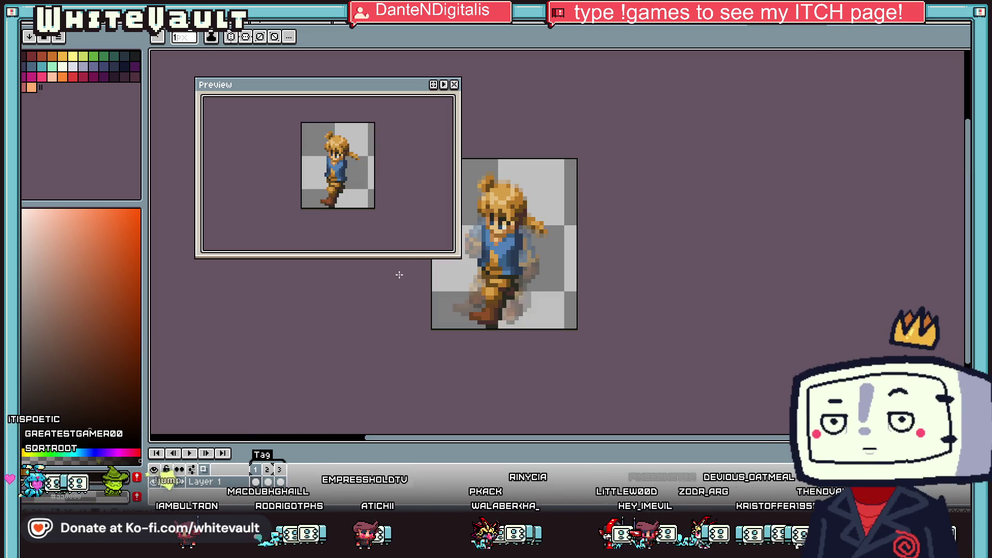
Step: Play the blond walk in the preview, step frames, and try a select-all and deselect
left_click(444, 85)
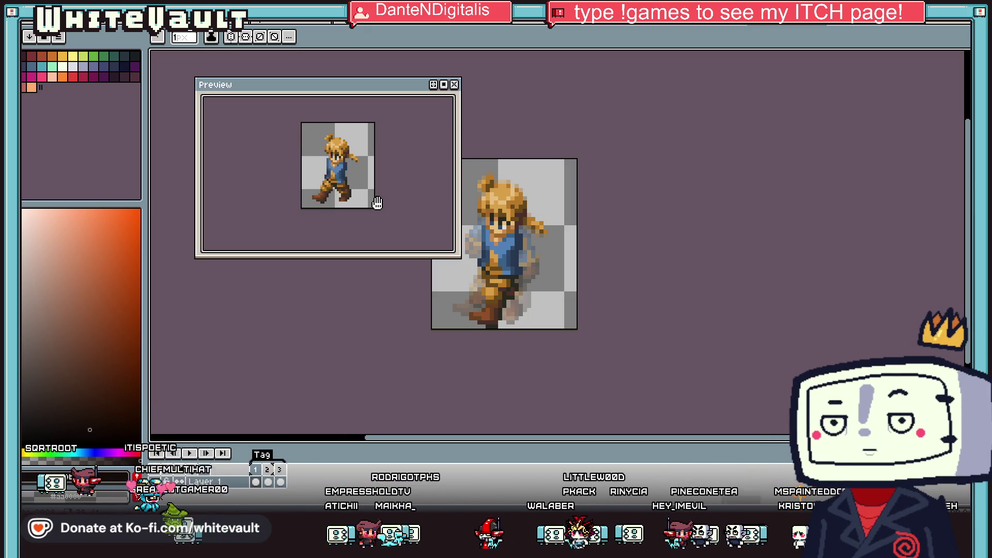
key("Right")
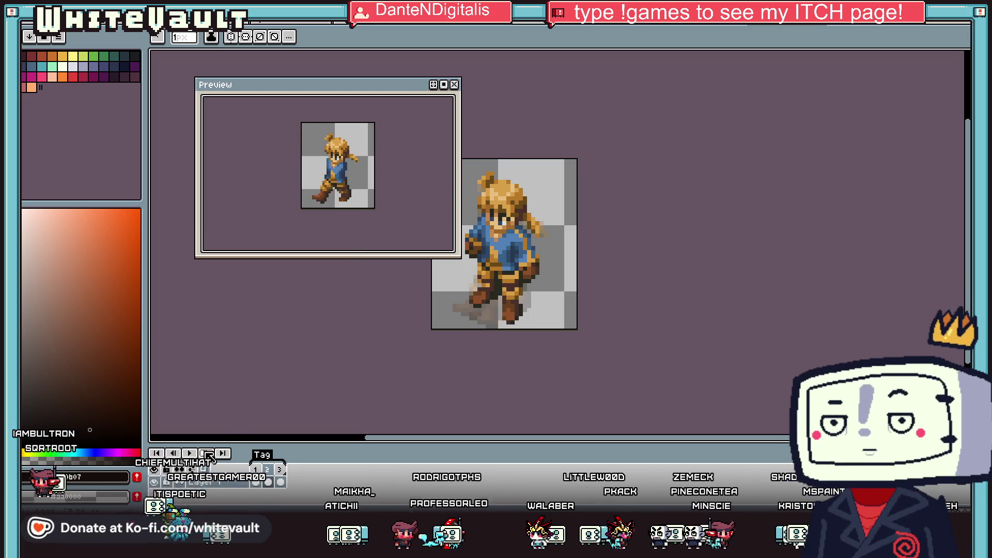
key("w")
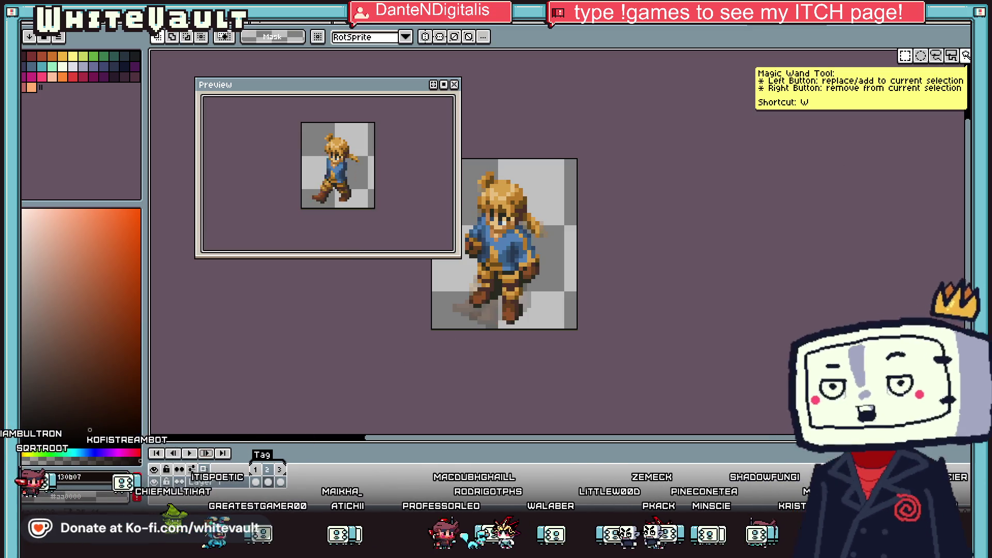
left_click(267, 467)
scroll(485, 241, "down", 1)
key("ctrl+a")
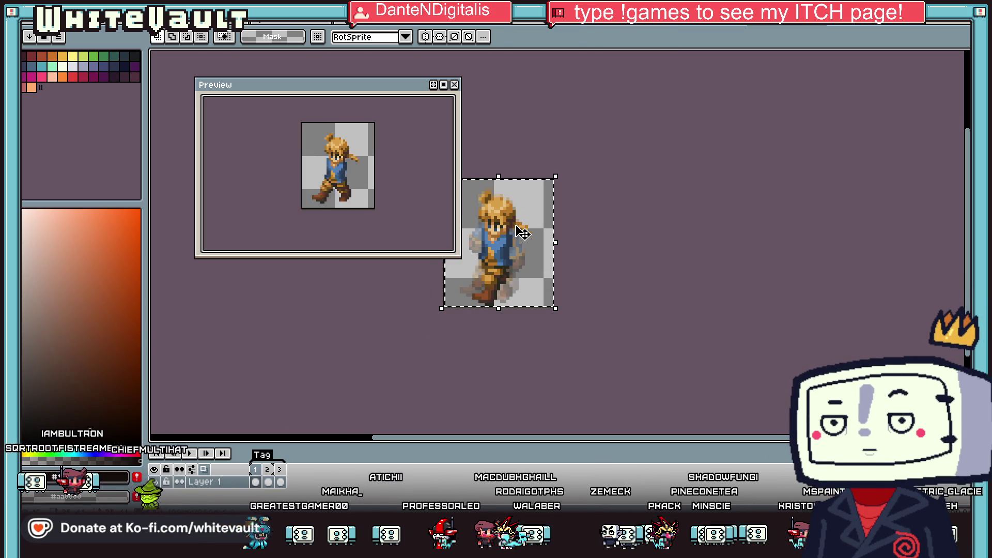
left_click(523, 233)
key("ctrl+d")
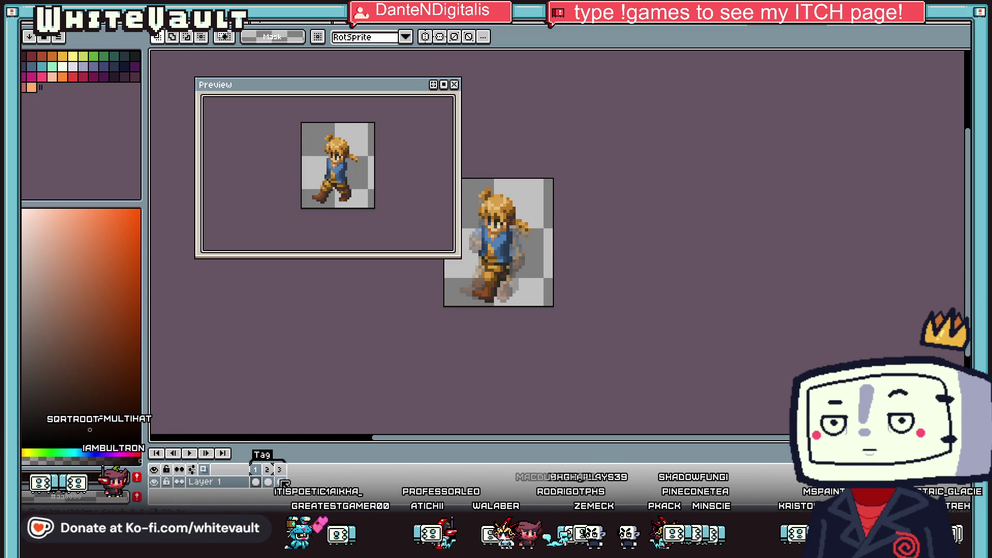
Step: Step through frames 2 and 3, selecting all, deselecting, and boxing the head and torso
left_click(281, 482)
key("ctrl+a")
key("ctrl+d")
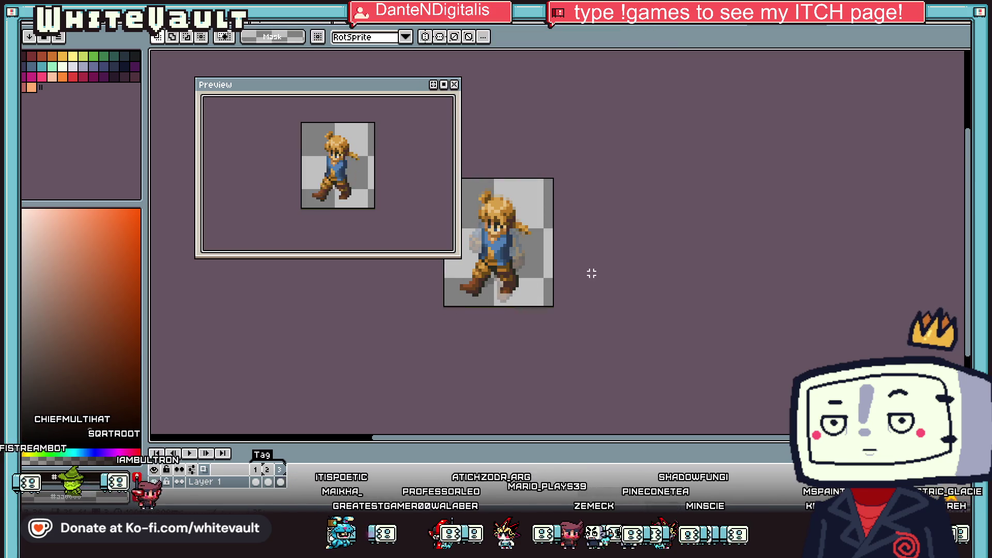
left_click(268, 482)
left_click(281, 482)
key("ctrl+a")
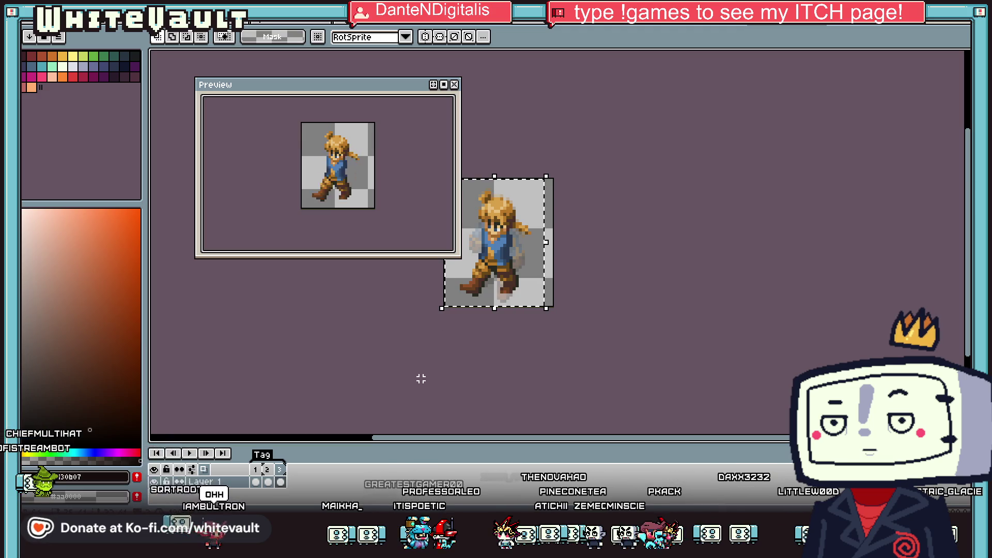
key("ctrl+d")
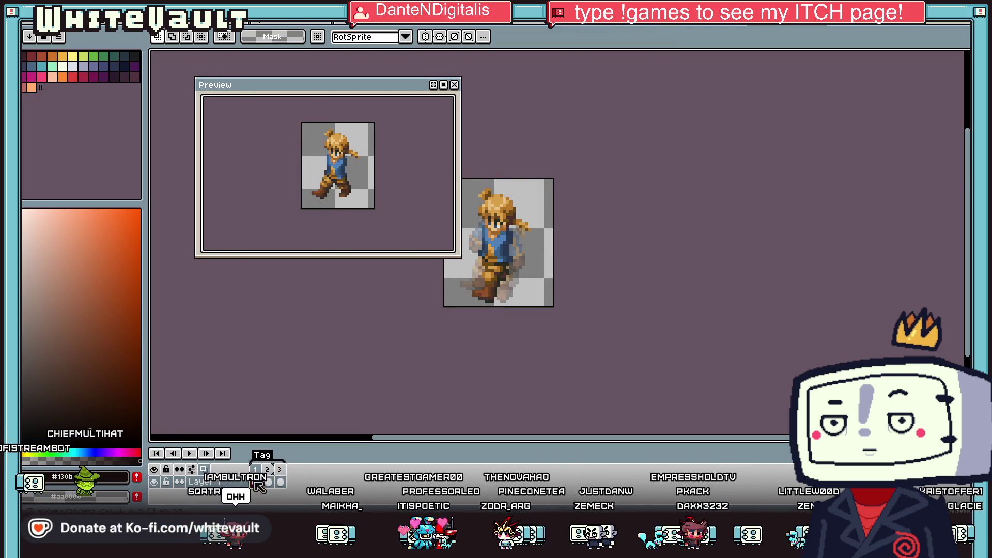
left_click_drag(473, 179, 533, 271)
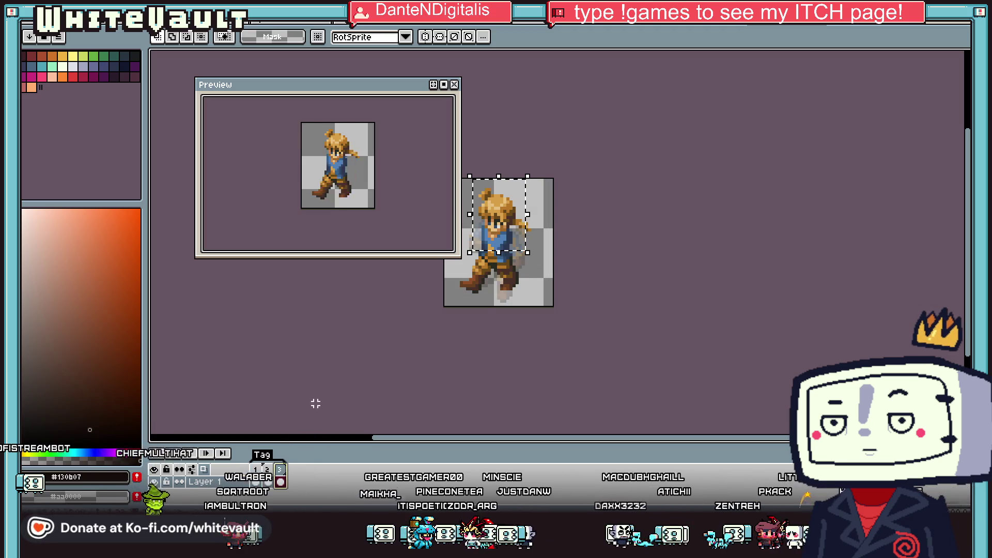
key("ctrl+a")
key("ctrl+d")
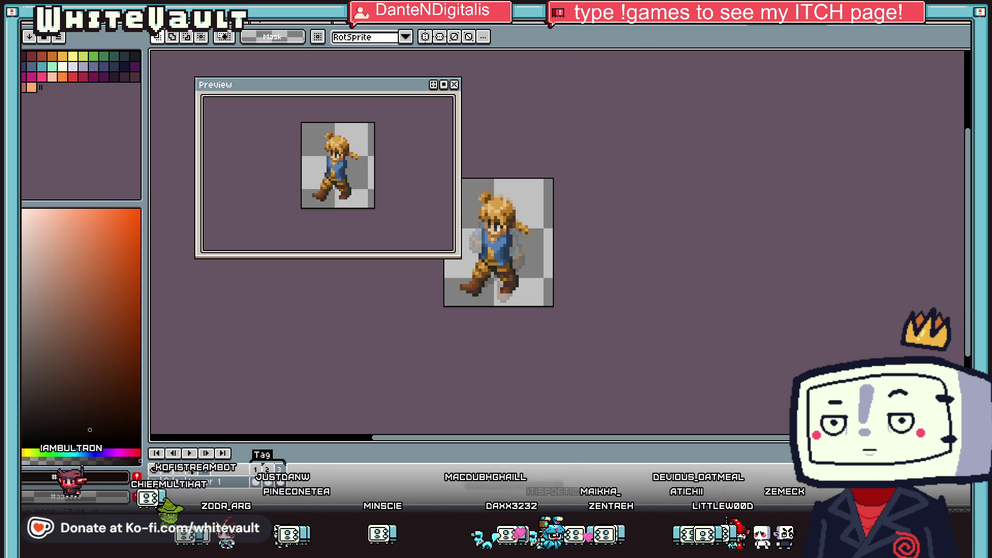
Step: Return to the full multi-character sprite sheet, zoomed out
key("ctrl+z")
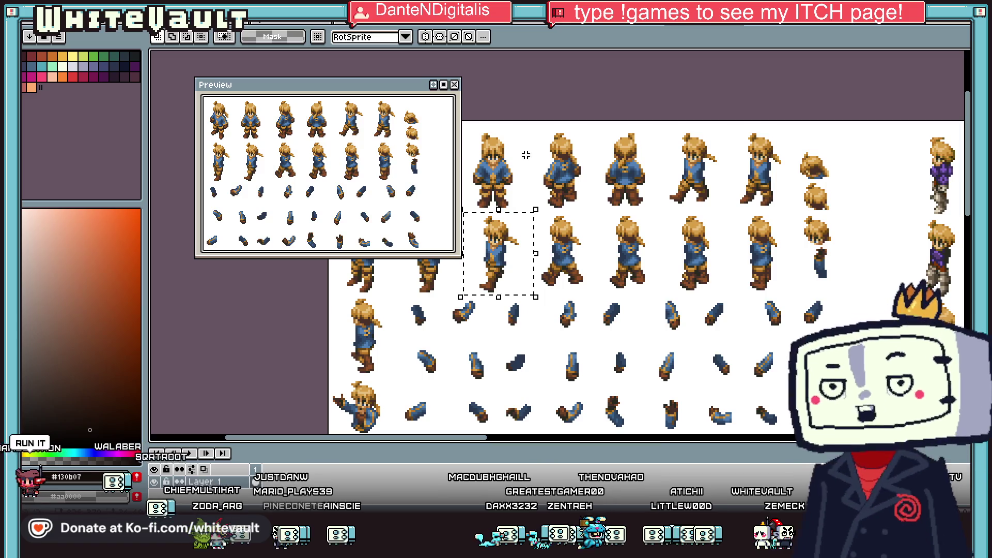
scroll(581, 328, "down", 2)
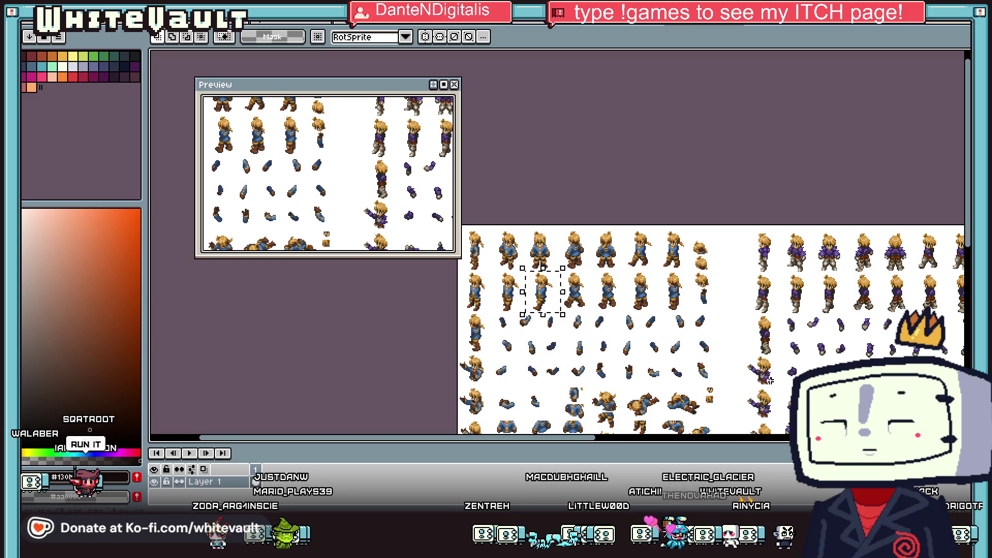
left_click_drag(594, 439, 786, 439)
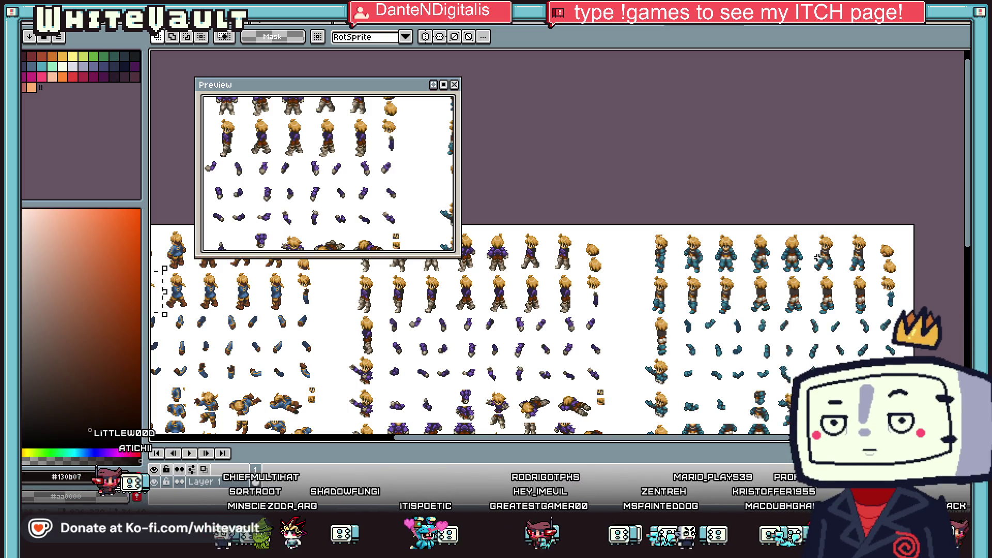
Step: Marquee four teal-clad blond walk frames across two rows of the sheet
left_click_drag(808, 225, 877, 277)
mouse_move(646, 278)
left_mouse_down()
mouse_move(704, 313)
mouse_move(743, 315)
left_mouse_up()
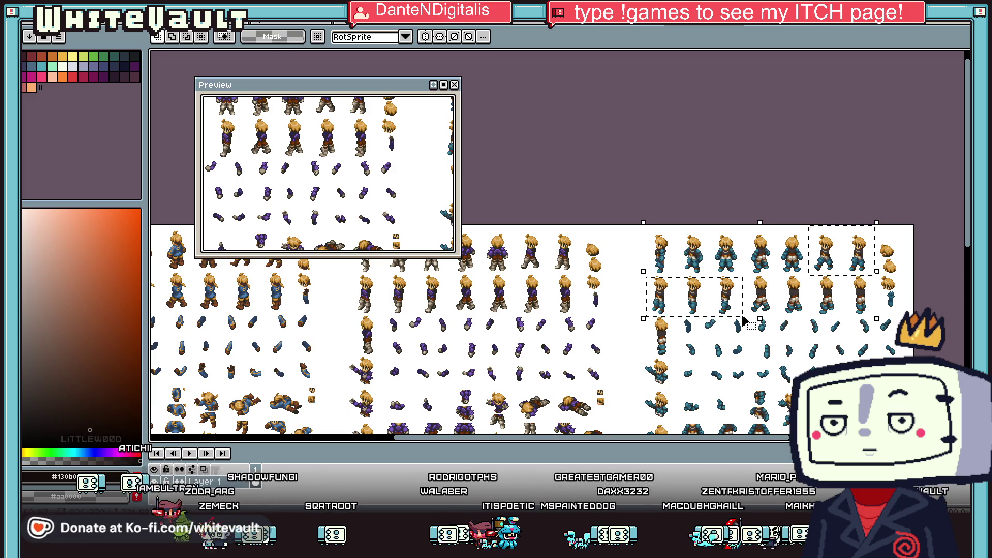
left_click_drag(810, 226, 876, 275)
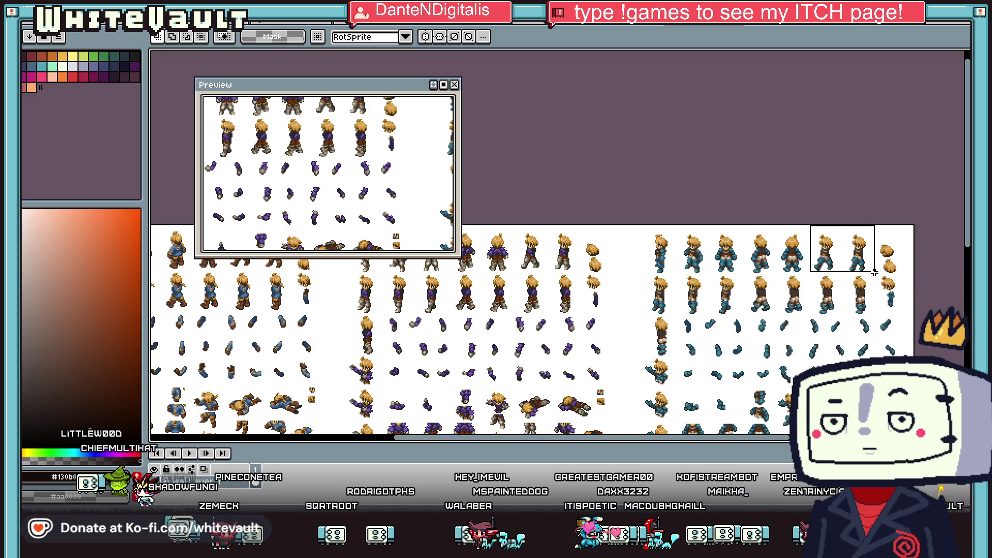
left_click_drag(641, 316, 641, 316)
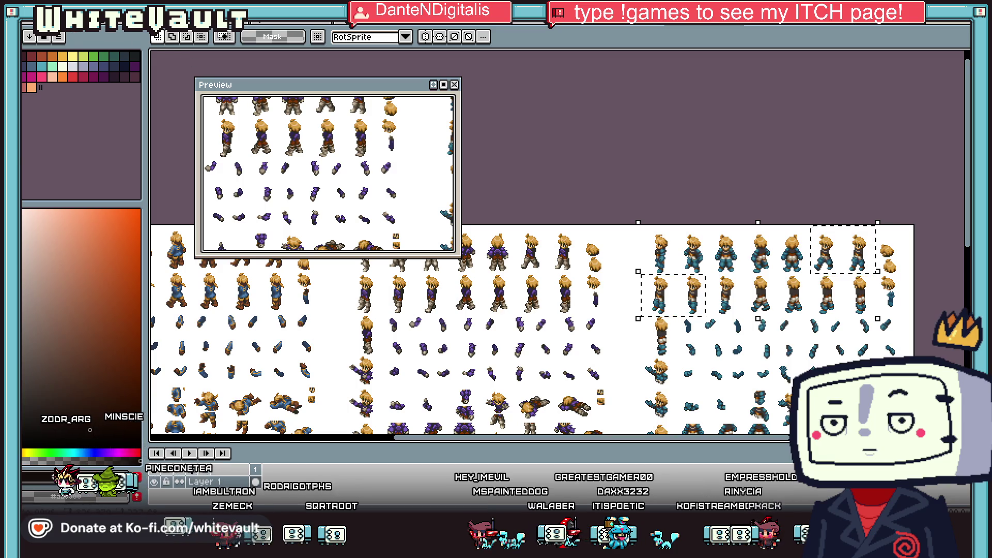
key("alt+f")
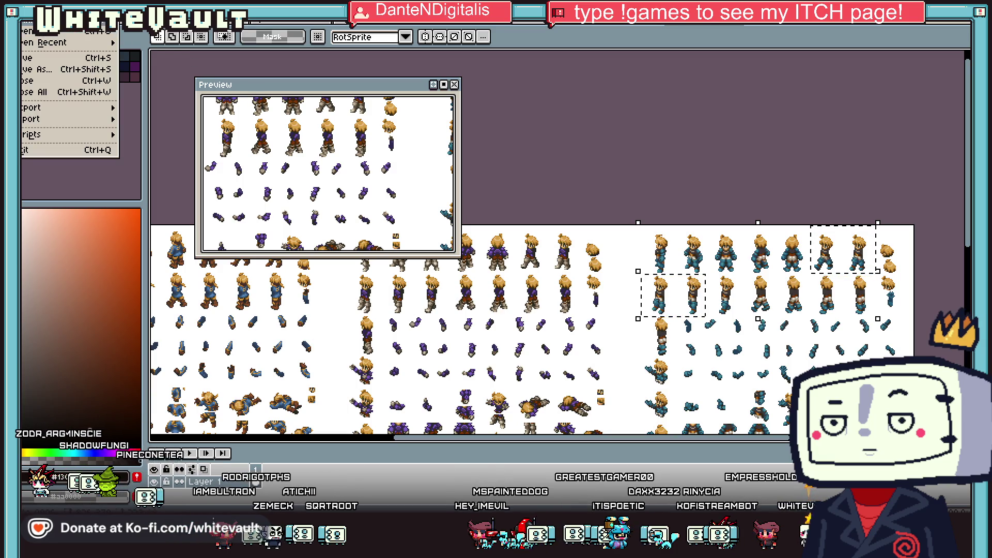
Step: Create a new 227×88 sprite and paste the copied walk frames into it
key("n")
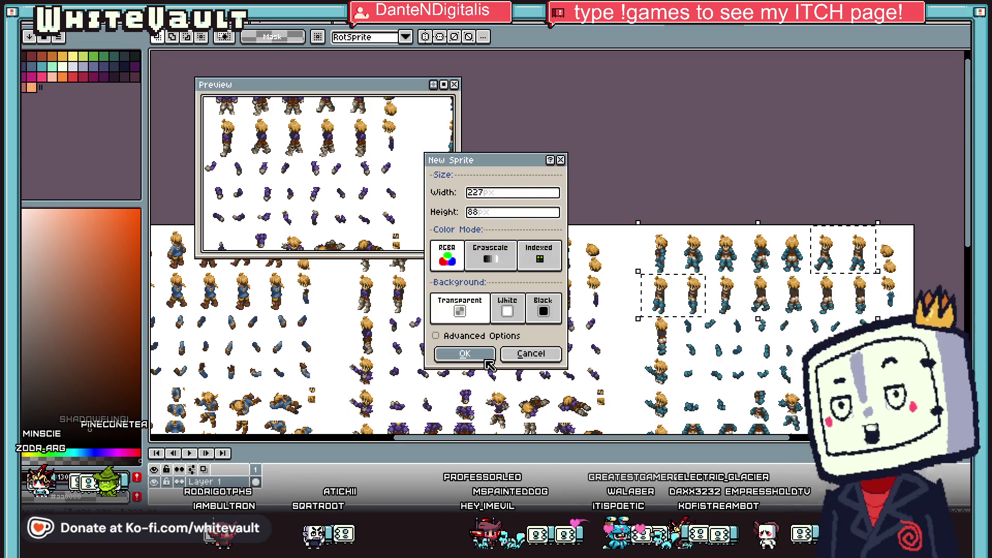
left_click(486, 358)
key("ctrl+v")
left_click(523, 256)
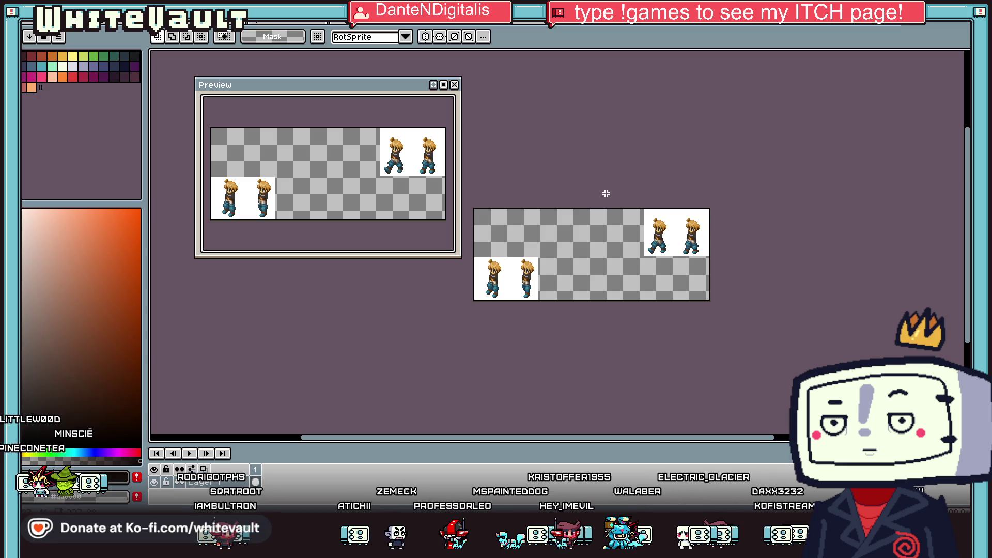
Step: Back on the sprite sheet, select a single walk frame
key("ctrl+Tab")
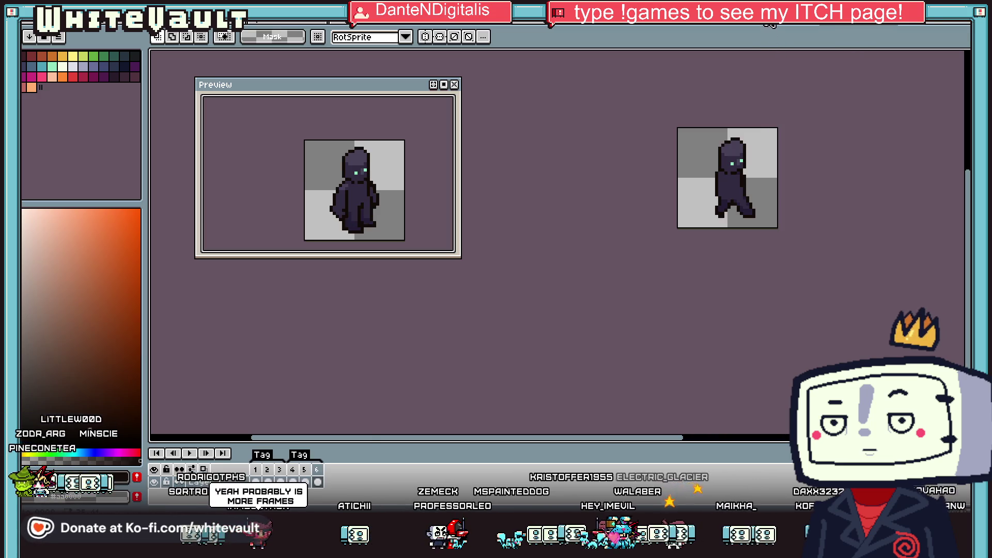
key("ctrl+Tab")
left_click(739, 282)
left_click_drag(707, 269, 740, 313)
key("ctrl+Tab")
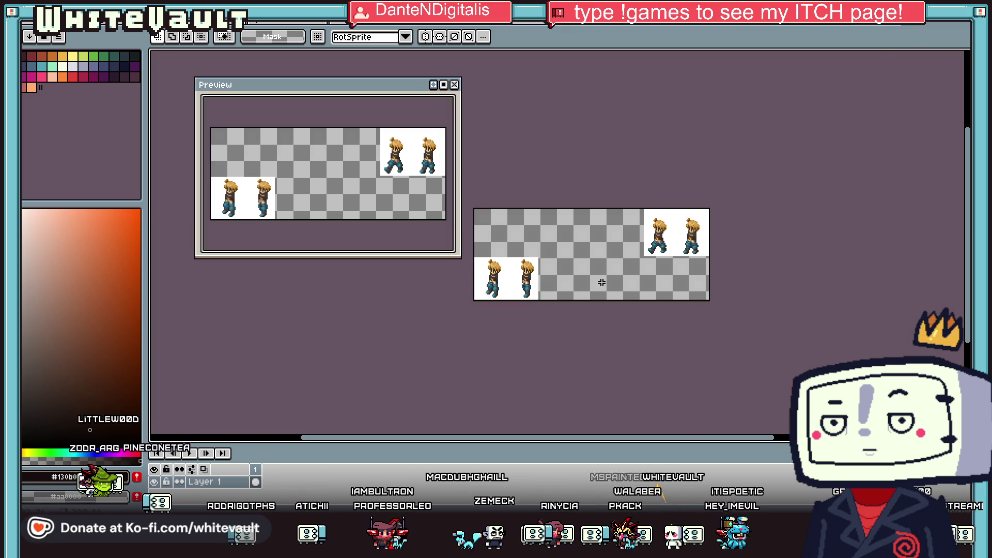
Step: Move the top-right pair of pasted frames over to the top-left
scroll(575, 222, "up", 1)
scroll(584, 221, "down", 1)
left_click_drag(627, 201, 749, 245)
left_click(635, 238)
mouse_move(642, 202)
left_mouse_down()
mouse_move(744, 251)
mouse_move(578, 225)
left_mouse_up()
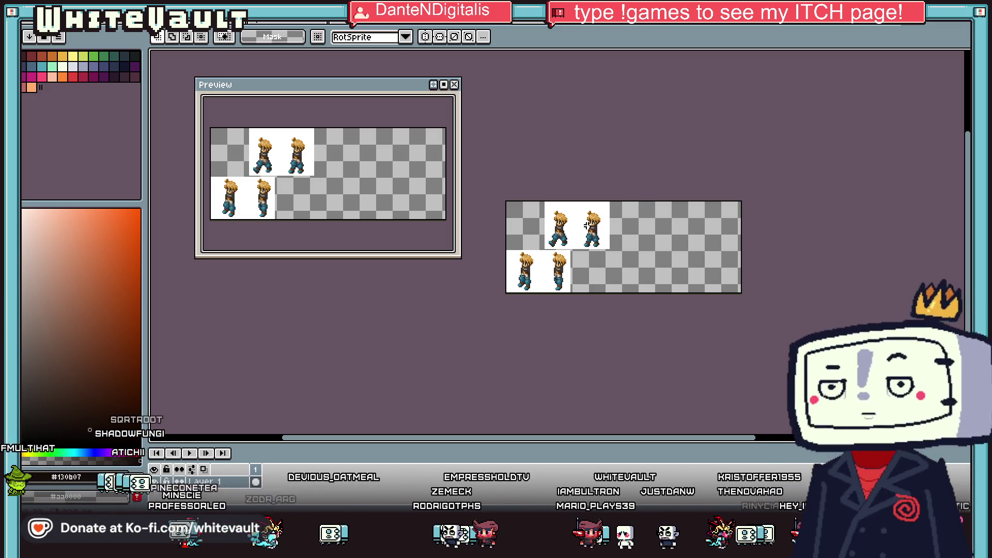
Step: Move the two bottom-row sprites up into the top row, then return to the blond sprite
scroll(588, 226, "up", 2)
left_click_drag(525, 267, 588, 361)
mouse_move(569, 318)
left_mouse_down()
mouse_move(588, 316)
mouse_move(668, 226)
mouse_move(737, 236)
left_mouse_up()
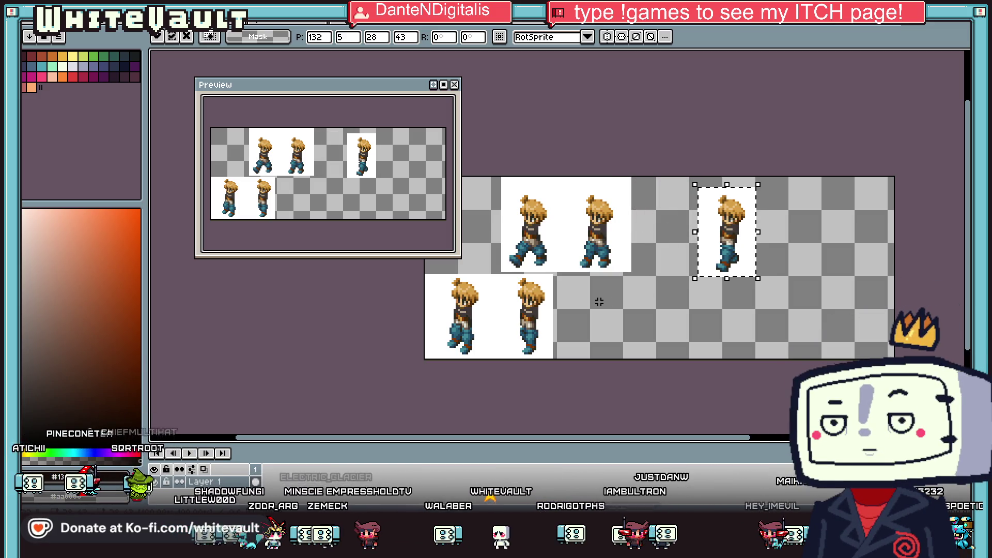
mouse_move(444, 297)
left_mouse_down()
mouse_move(470, 361)
mouse_move(502, 378)
left_mouse_up()
left_click_drag(480, 347, 674, 261)
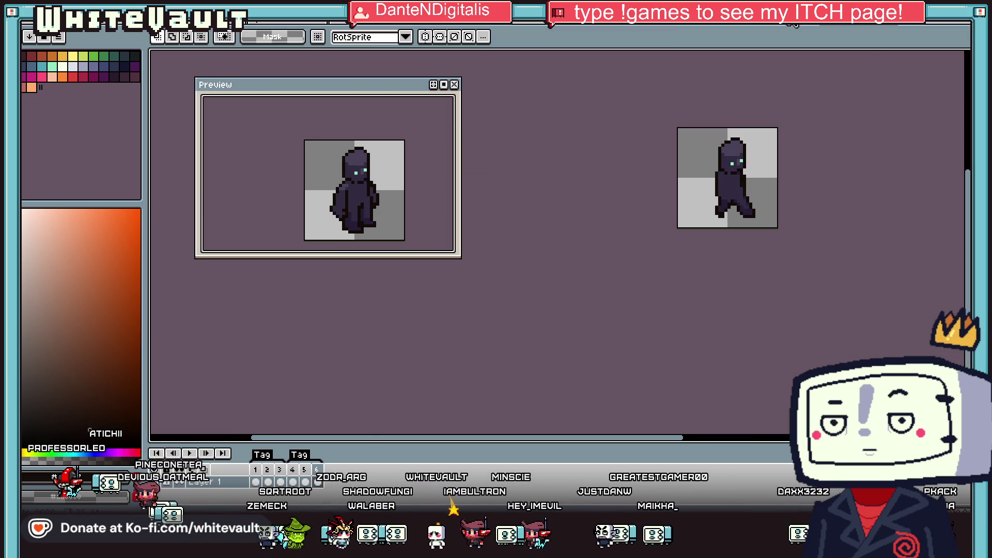
key("ctrl+Tab")
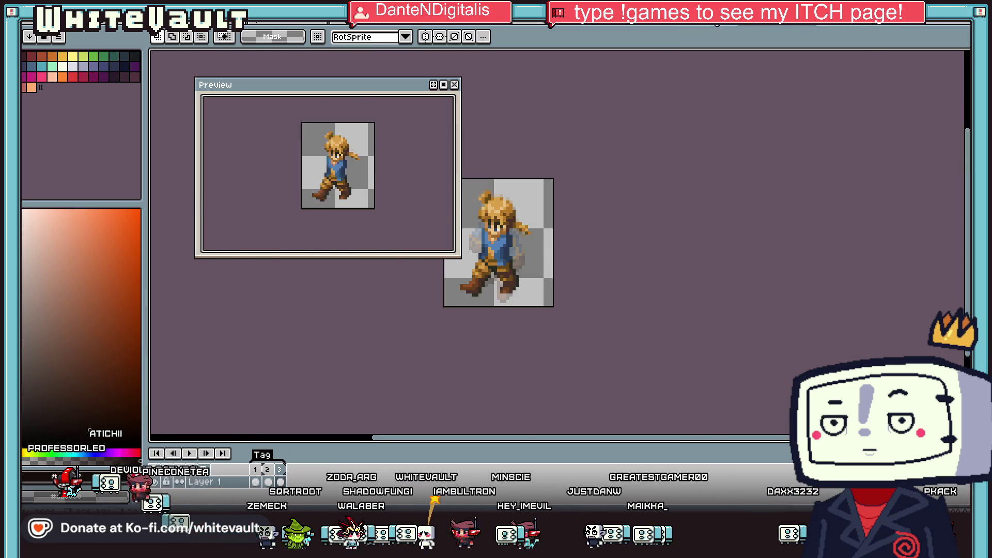
Step: Select two walk poses on the blond sprite sheet
key("ctrl+Tab")
scroll(755, 309, "up", 1)
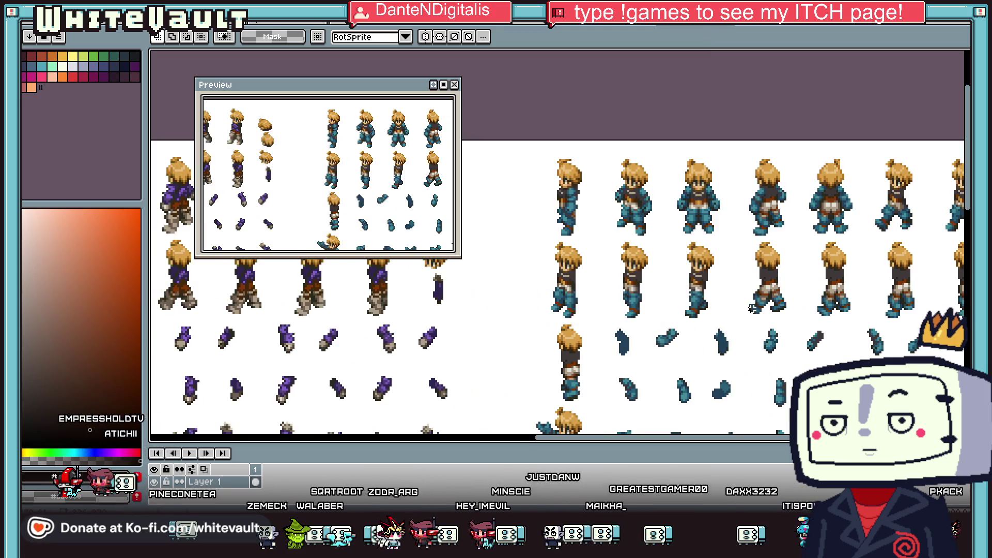
left_click_drag(717, 323, 717, 323)
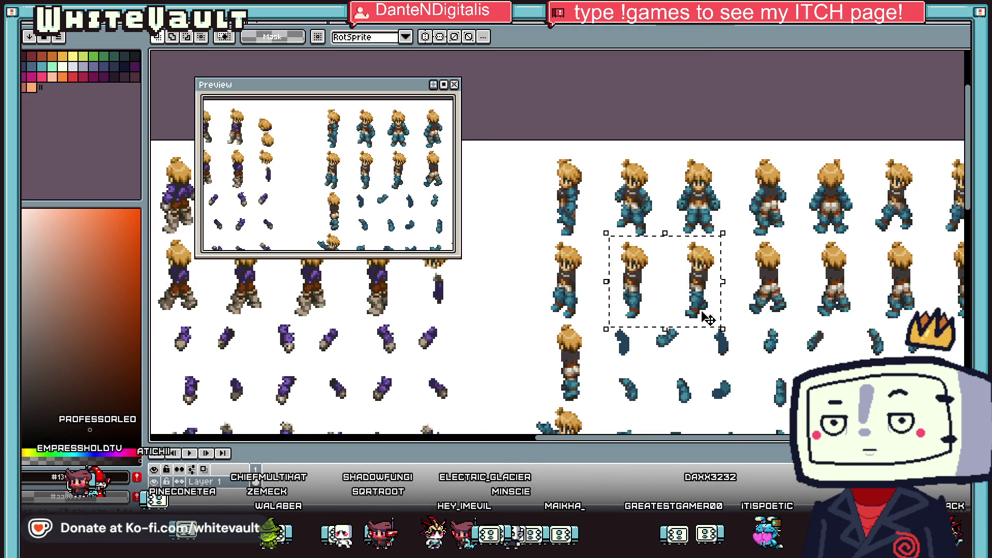
scroll(727, 293, "down", 2)
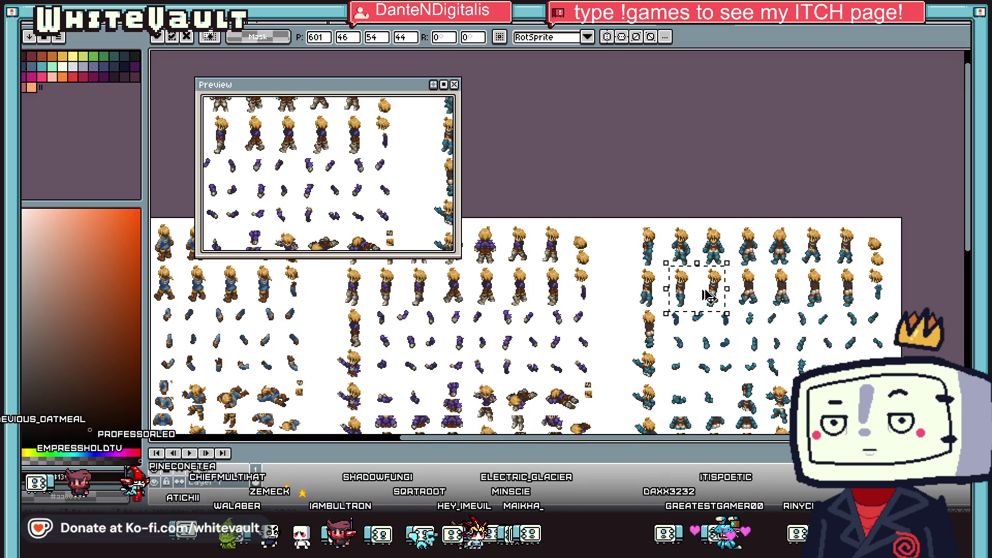
key("ctrl+Tab")
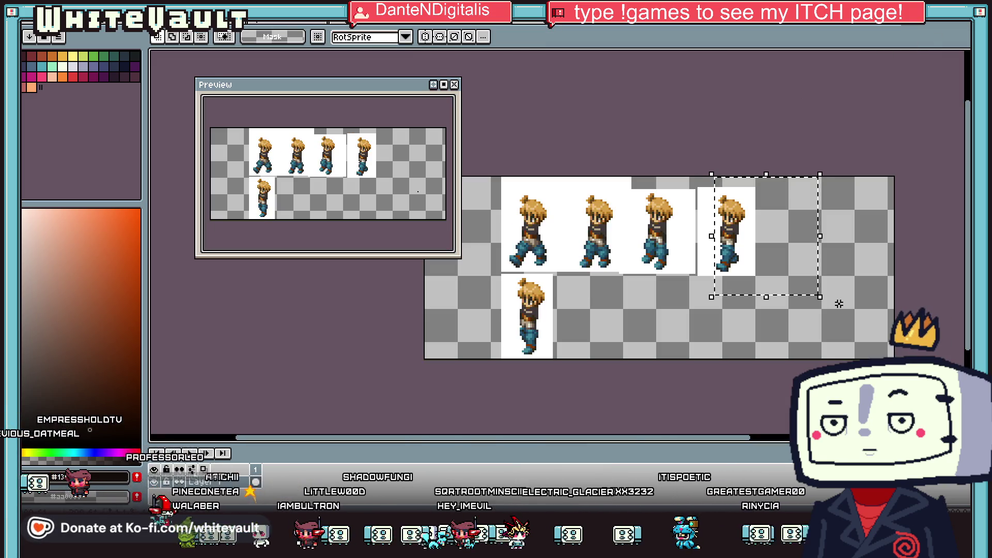
Step: Cut the fourth and lower-left poses and paste them to the right of the third pose
key("Delete")
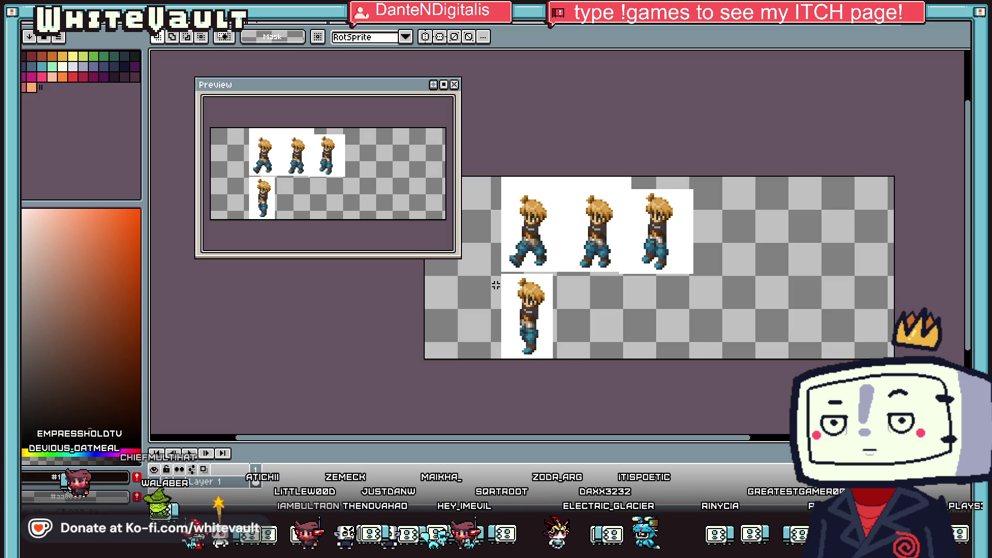
left_click_drag(492, 272, 623, 365)
key("Delete")
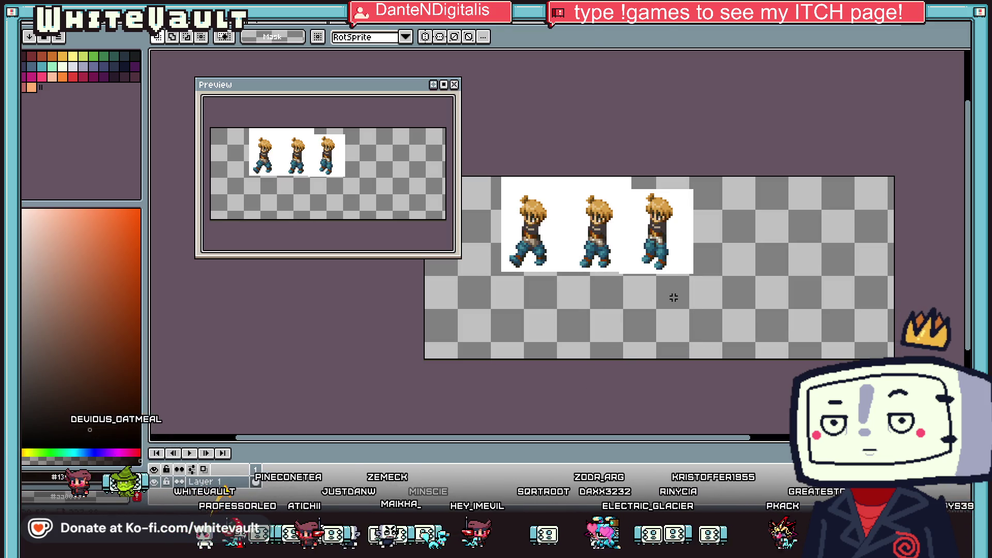
key("ctrl+v")
left_click_drag(609, 304, 796, 231)
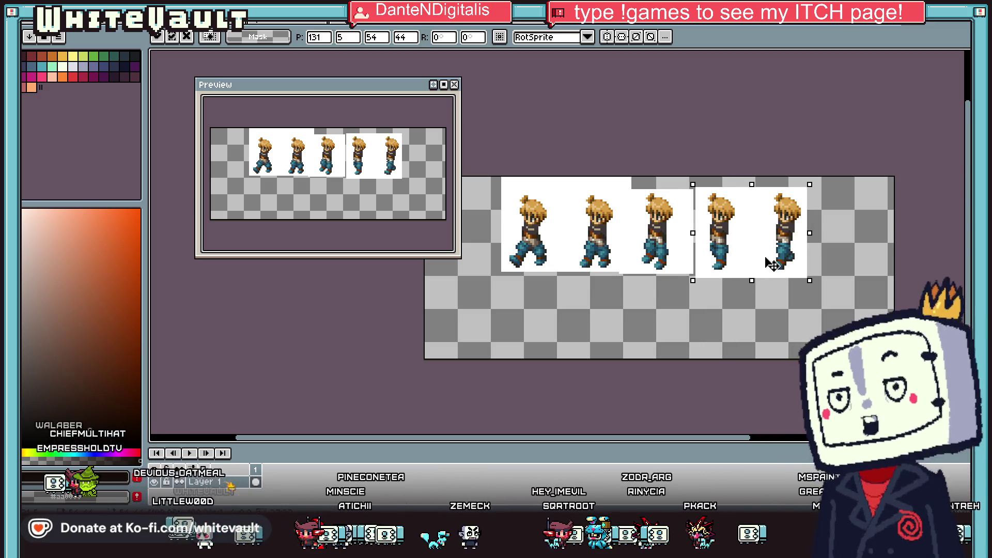
key("ctrl+d")
Step: Make the white background behind the poses transparent and widen the canvas area
scroll(567, 246, "down", 1)
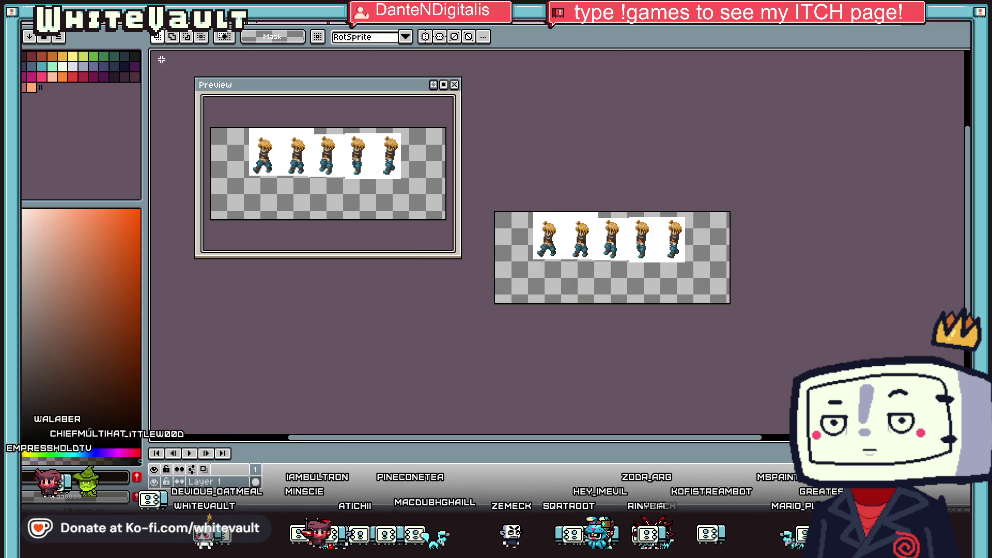
left_click(59, 23)
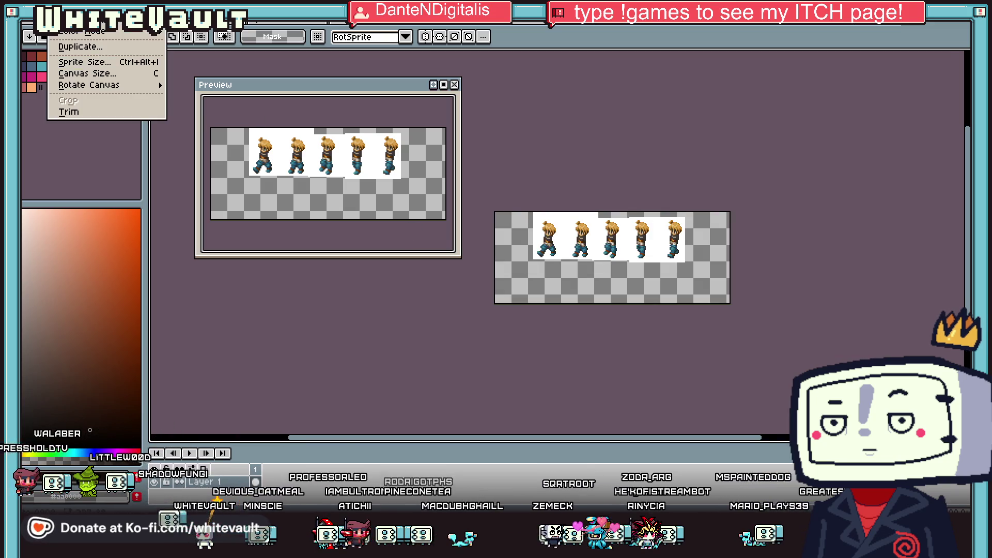
key("Escape")
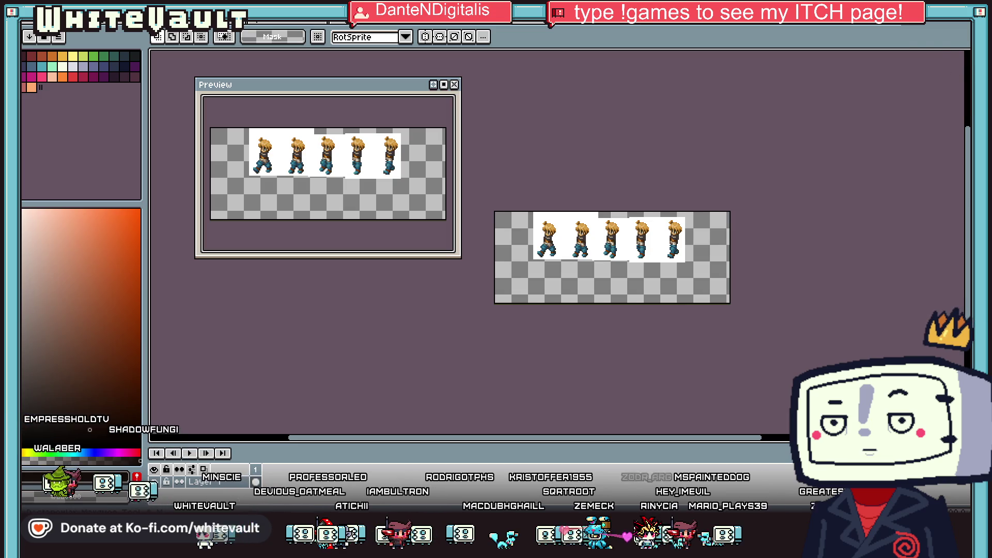
key("ctrl+shift+d")
scroll(695, 215, "up", 1)
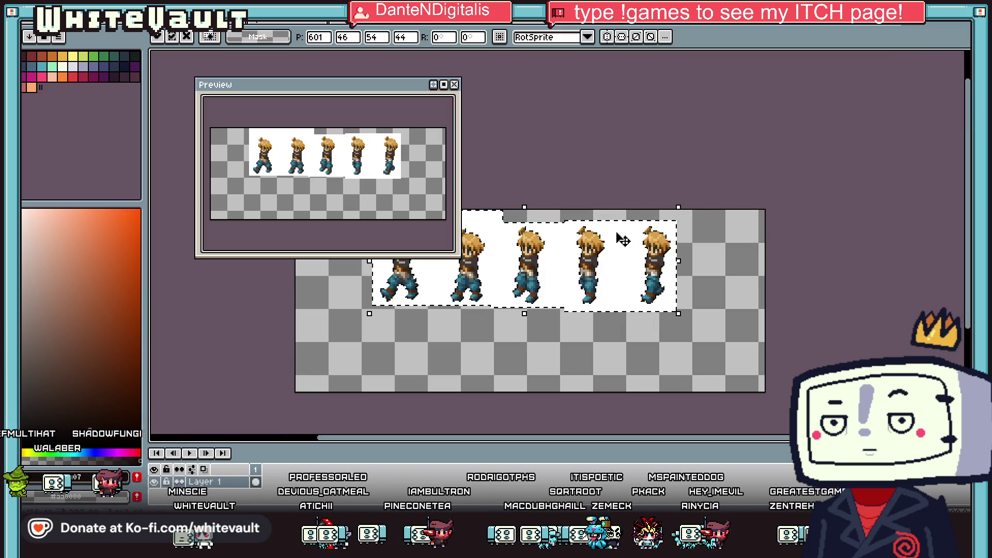
key("ctrl+z")
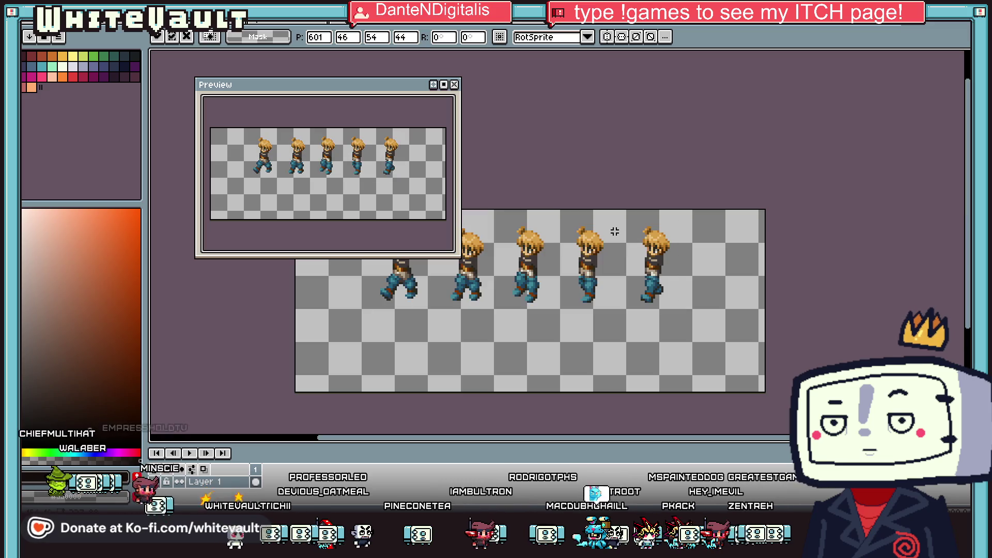
left_click_drag(142, 259, 124, 258)
left_click_drag(724, 236, 841, 236)
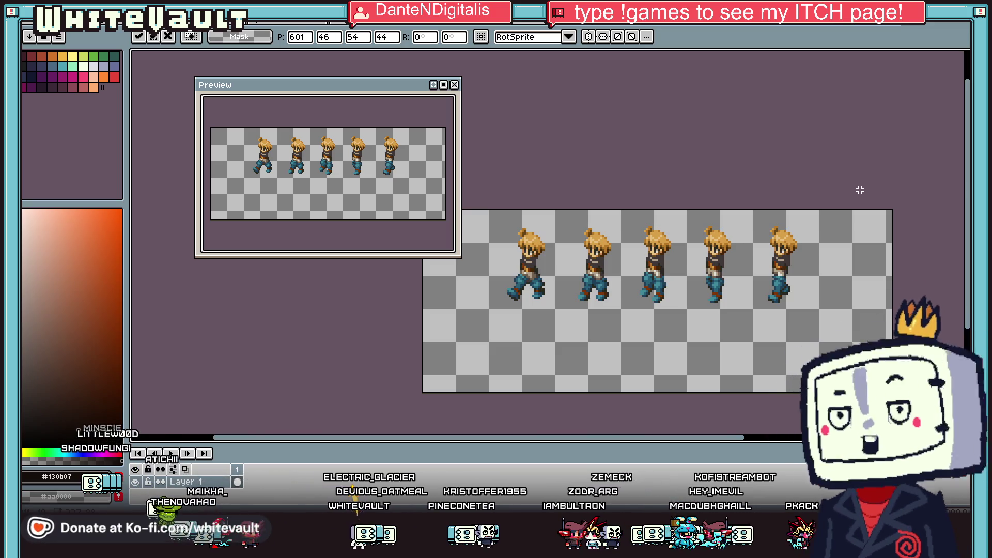
mouse_move(962, 55)
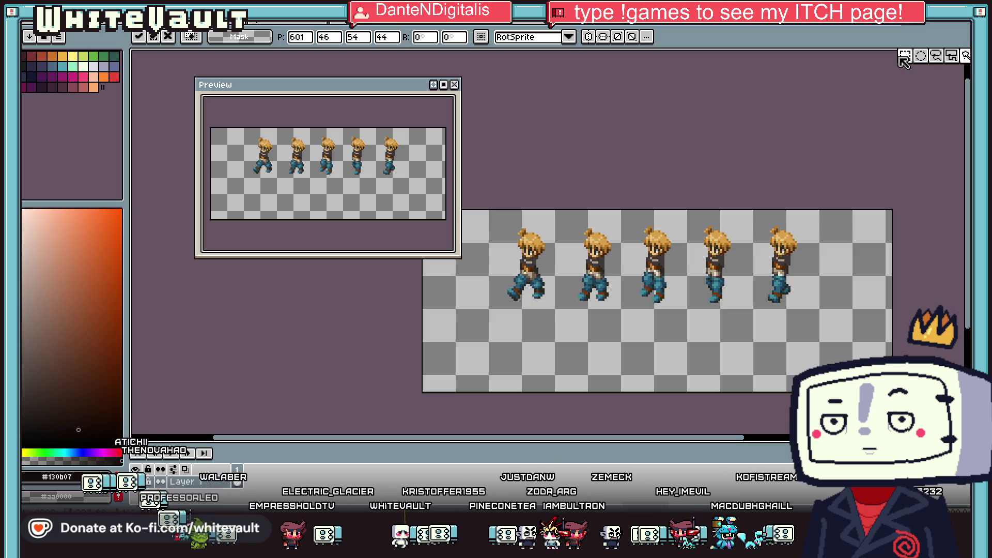
scroll(499, 206, "up", 1)
Step: Nudge the first four walk poses left, one at a time
mouse_move(495, 199)
left_mouse_down()
mouse_move(588, 387)
mouse_move(565, 377)
left_mouse_up()
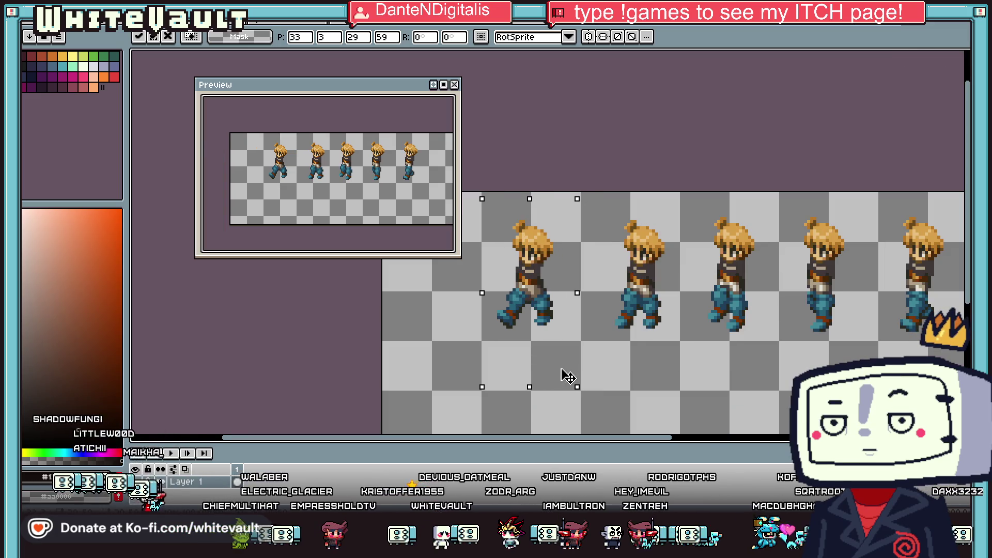
key("ctrl+d")
left_click_drag(591, 202, 670, 376)
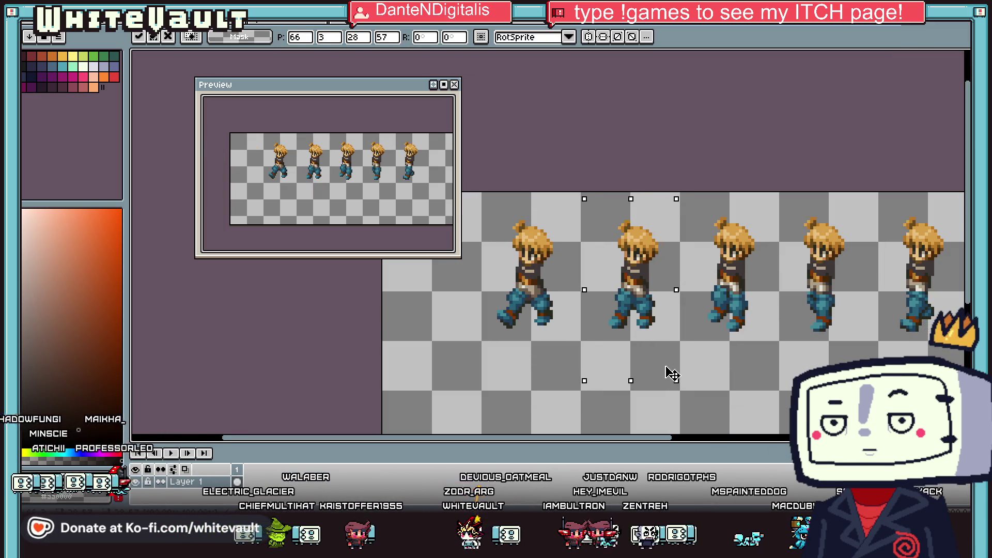
key("ctrl+d")
left_click_drag(697, 199, 753, 399)
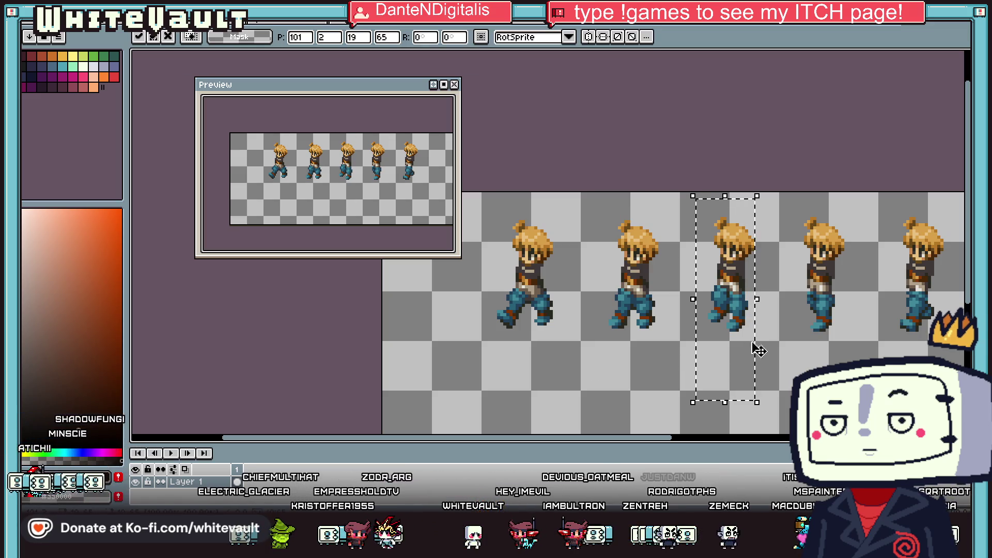
key("ctrl+d")
left_click_drag(786, 199, 905, 406)
key("ctrl+d")
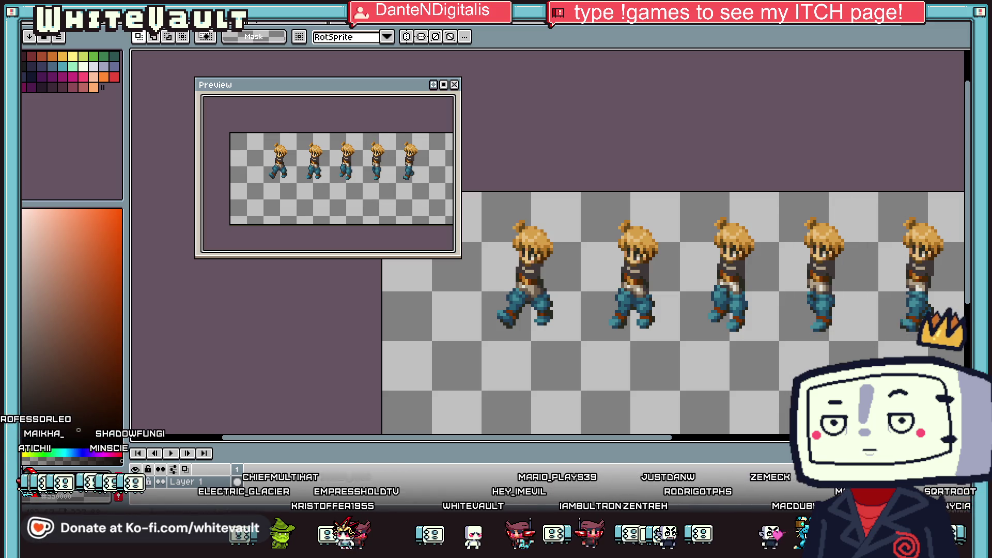
Step: Shift the fourth pose right and the fifth up and right for even spacing
scroll(817, 362, "down", 3)
scroll(708, 266, "up", 3)
left_click_drag(739, 209, 815, 387)
left_click_drag(771, 289, 779, 289)
left_click_drag(904, 211, 833, 365)
left_click_drag(879, 342, 883, 337)
scroll(883, 337, "down", 3)
scroll(899, 346, "up", 1)
key("ctrl+d")
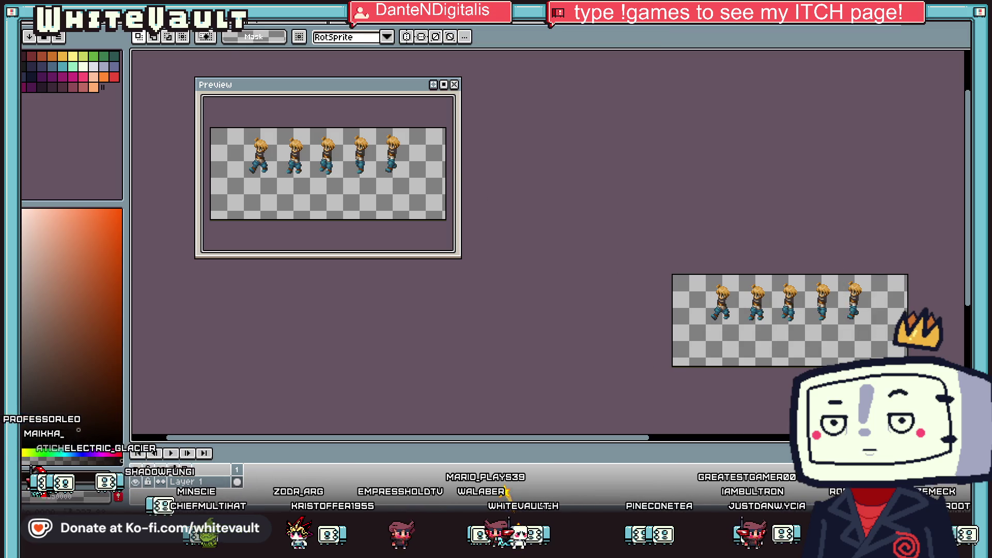
Step: Open Canvas Size and pull the canvas's left edge in toward the first pose
left_click(56, 26)
left_click(77, 79)
left_click_drag(769, 202, 448, 201)
left_click_drag(673, 330, 703, 331)
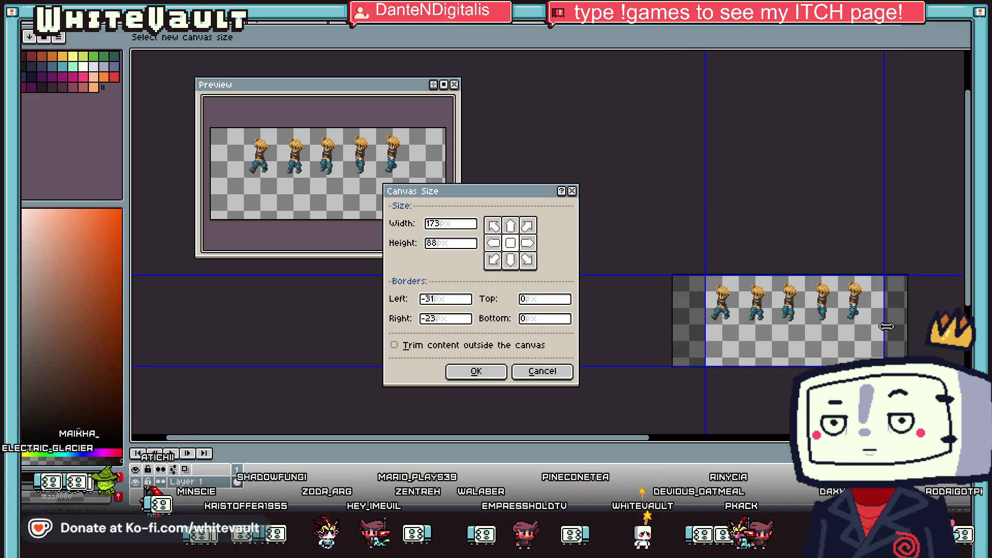
Step: Crop the canvas to the poses' feet, then import it as five 32×48 sprite-sheet frames
left_click_drag(855, 366, 855, 332)
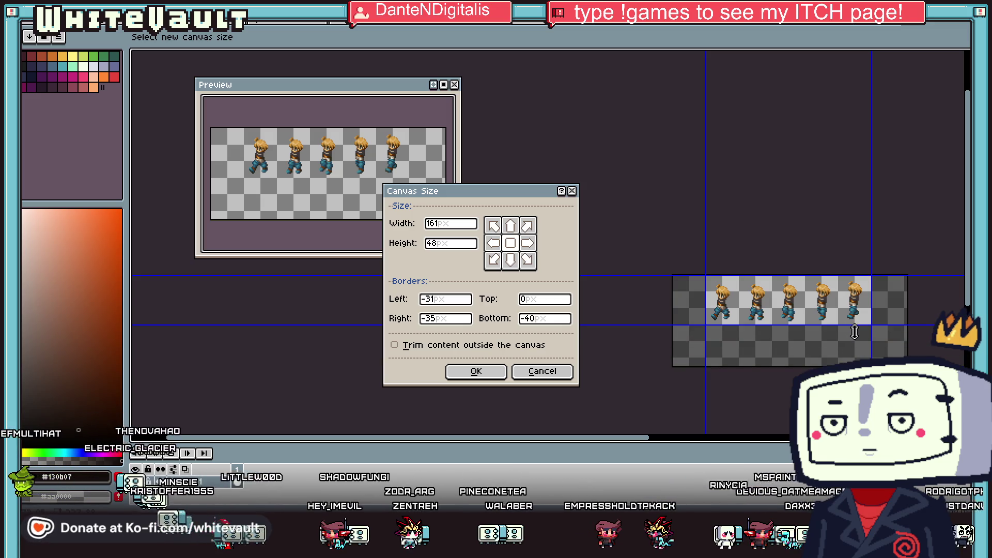
left_click(502, 379)
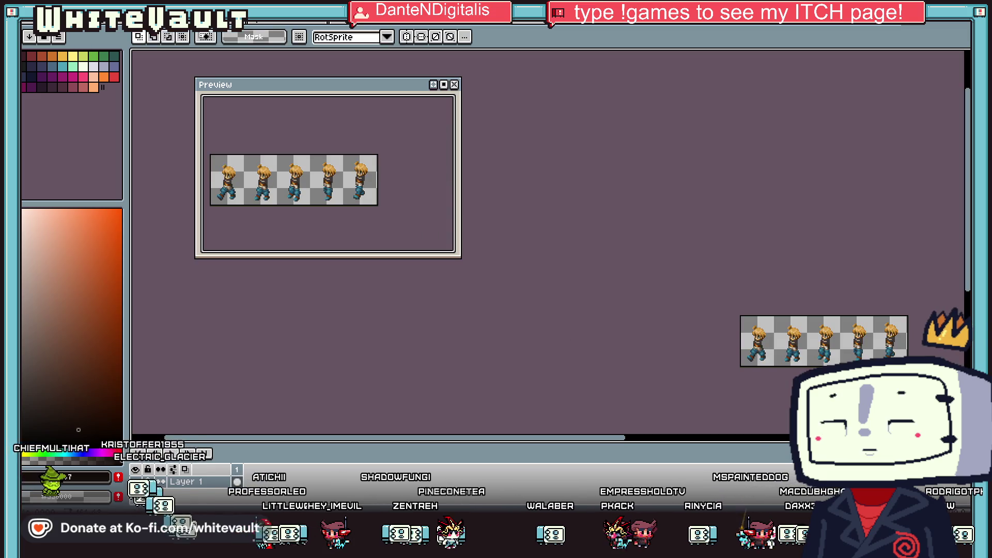
left_click(29, 24)
mouse_move(77, 120)
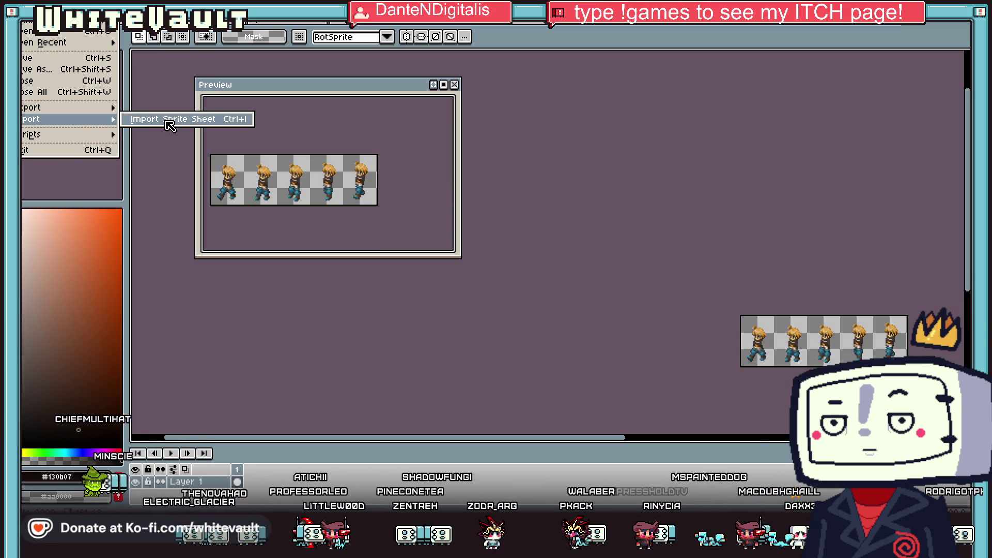
left_click(155, 121)
left_click_drag(768, 163, 585, 158)
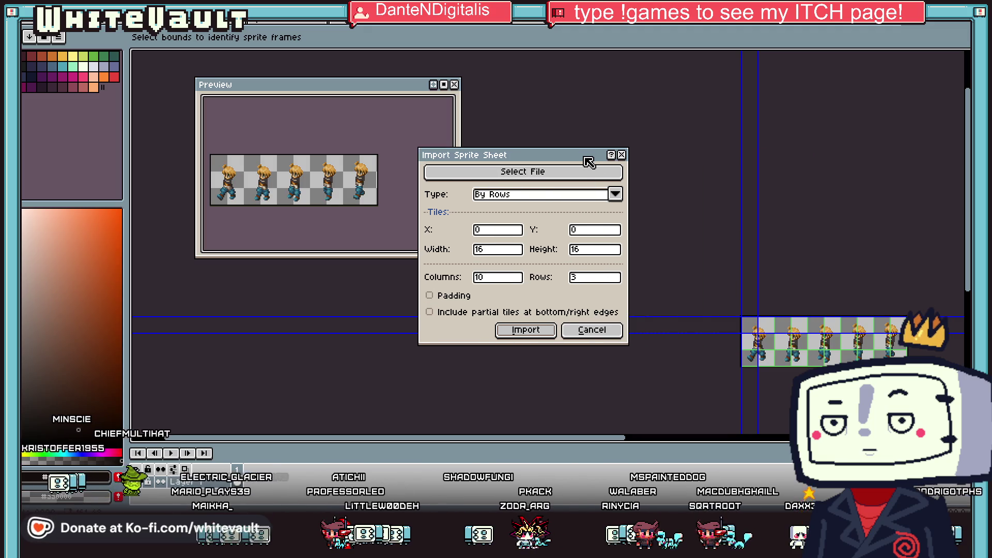
mouse_move(758, 322)
left_mouse_down()
mouse_move(775, 327)
mouse_move(770, 363)
left_mouse_up()
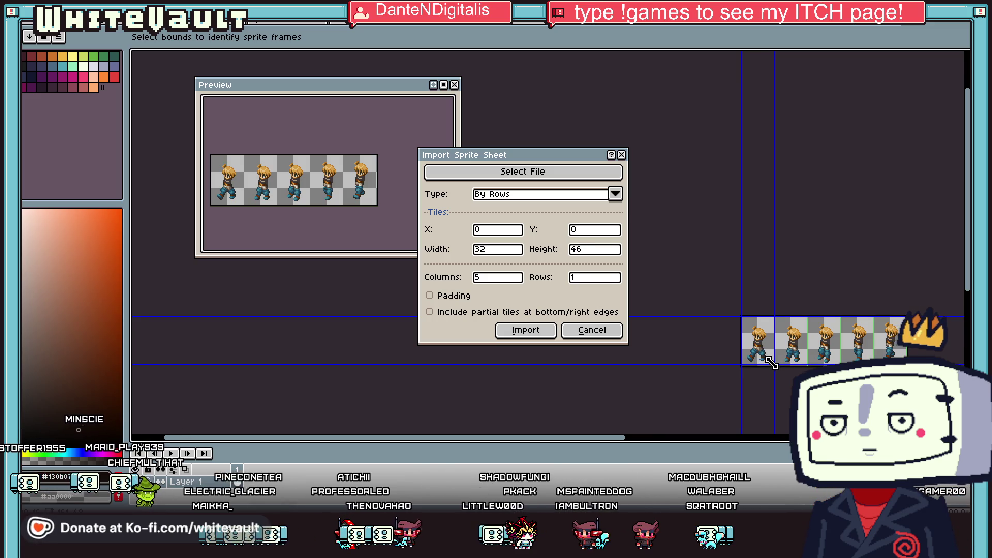
scroll(792, 373, "up", 1)
left_click_drag(707, 361, 708, 366)
key("Return")
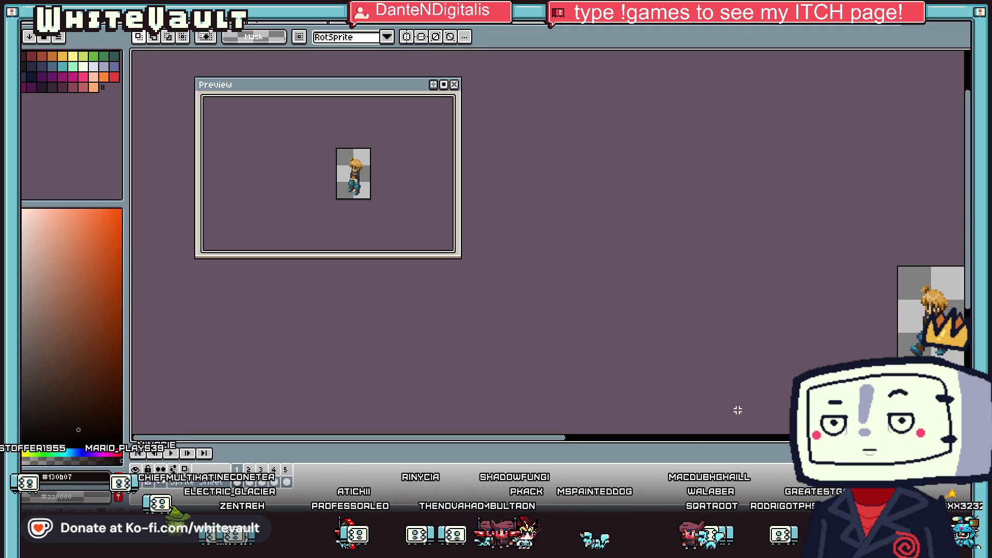
Step: Show walk frame 2 with onion skinning turned on
scroll(646, 444, "right", 5)
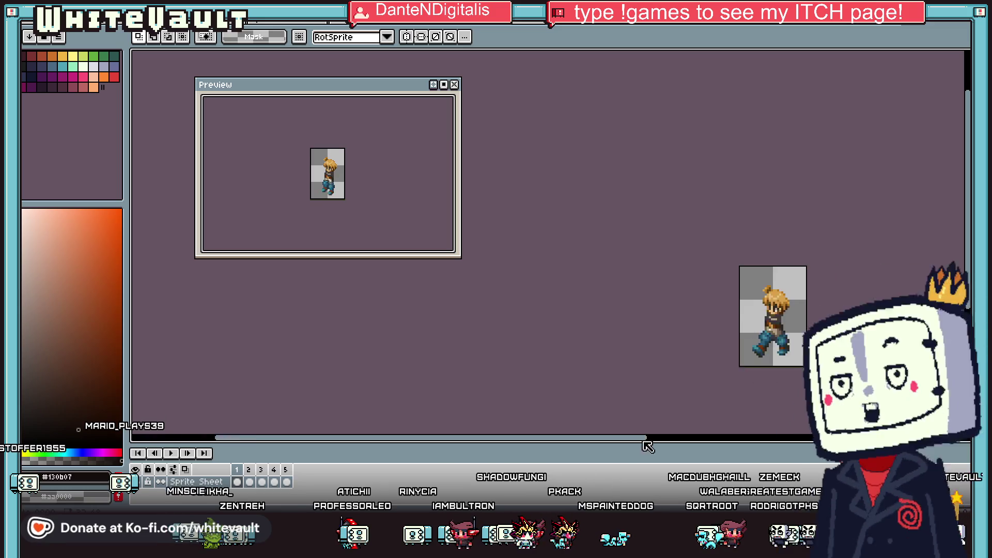
scroll(683, 357, "up", 1)
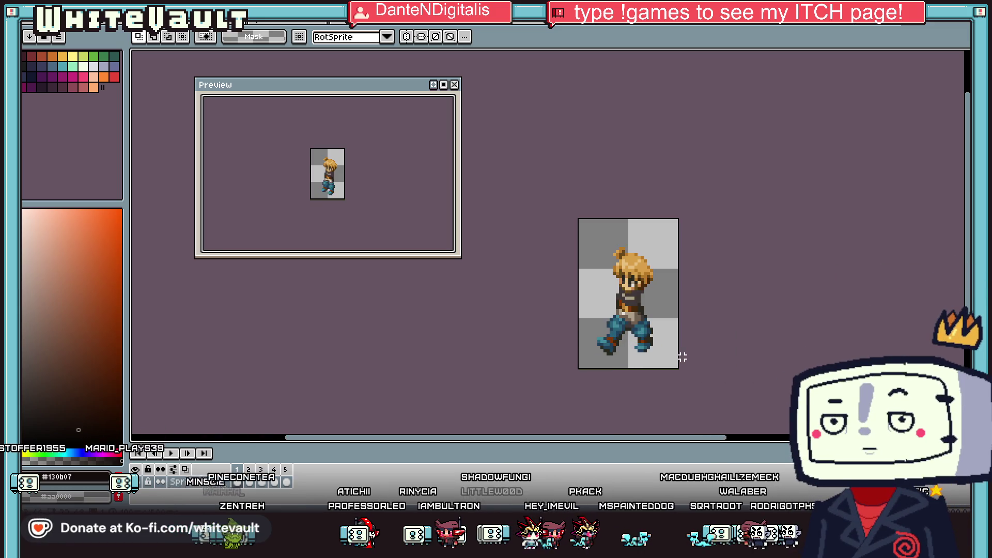
left_click(253, 483)
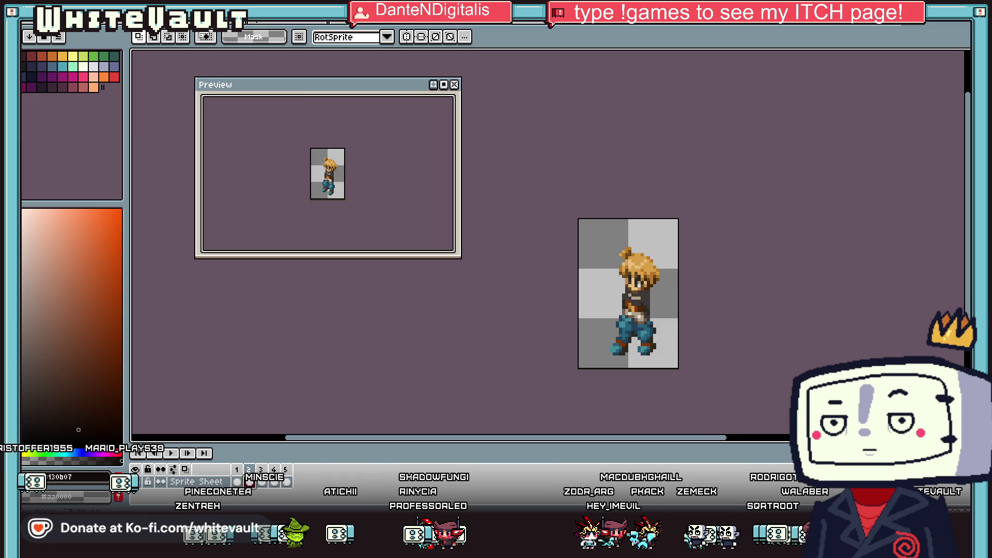
key("alt+v")
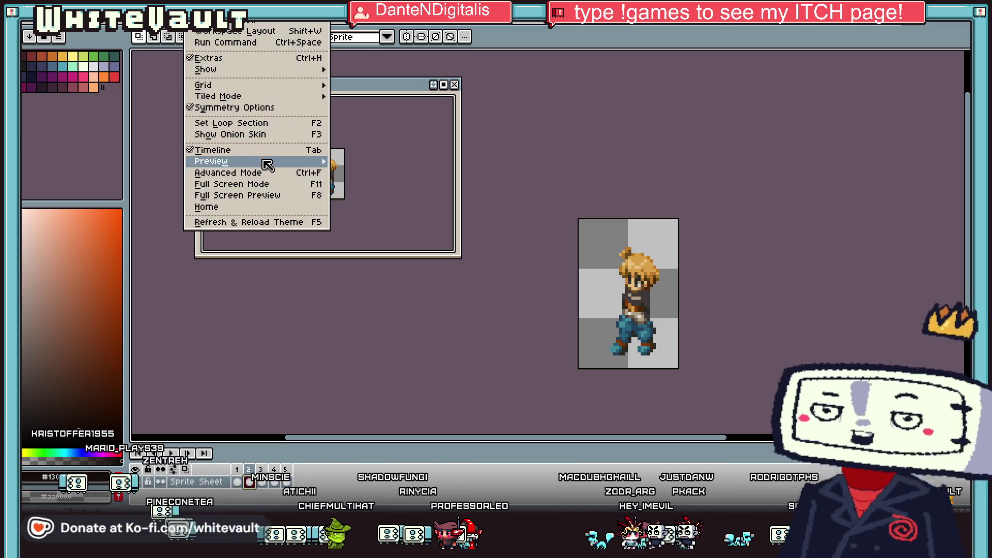
left_click(261, 134)
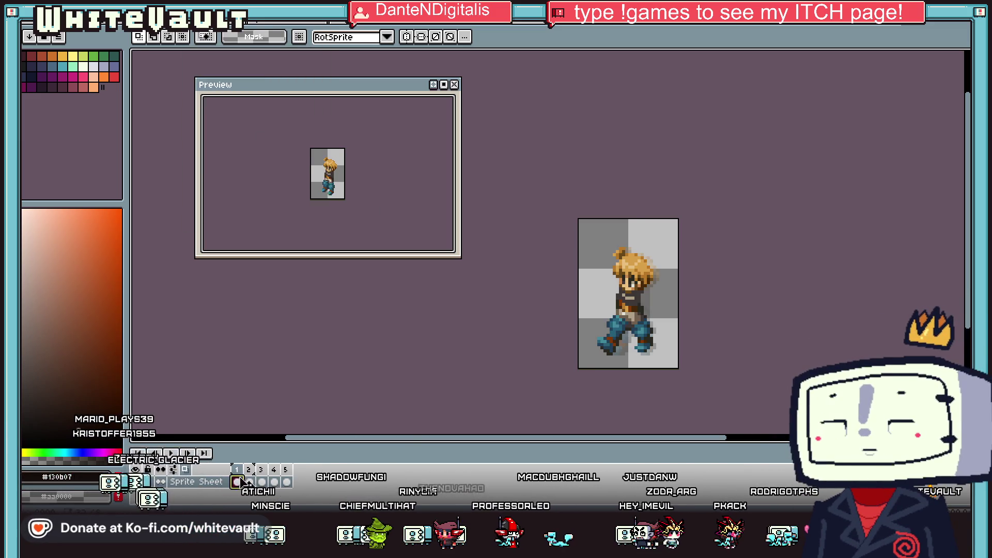
Step: Nudge the frame 2 pose a few pixels left and drop the selection
left_click(594, 300)
key("Left")
key("Left")
key("ctrl+z")
key("ctrl+y")
key("ctrl+z")
key("ctrl+y")
key("ctrl+z")
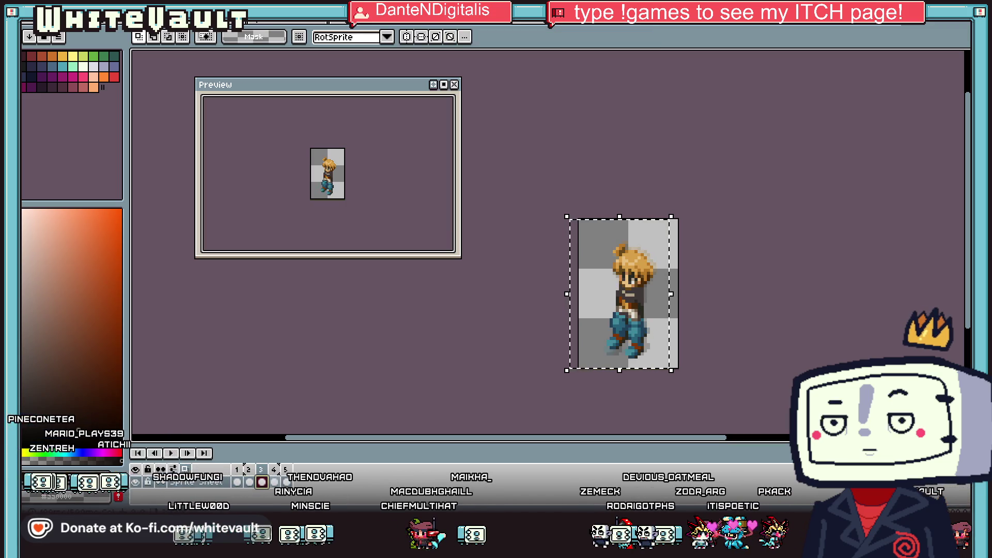
key("Left")
key("ctrl+z")
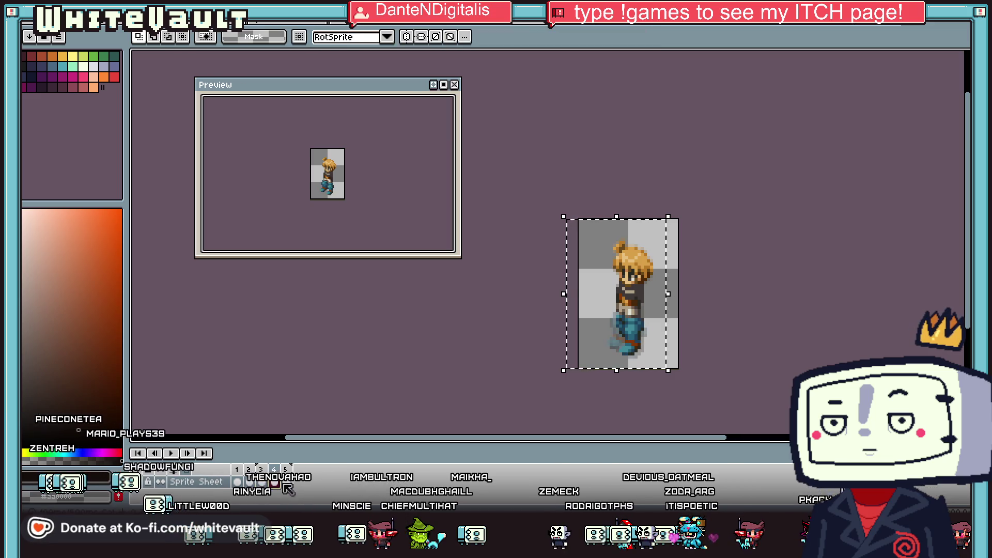
key("ctrl+y")
left_click(697, 348)
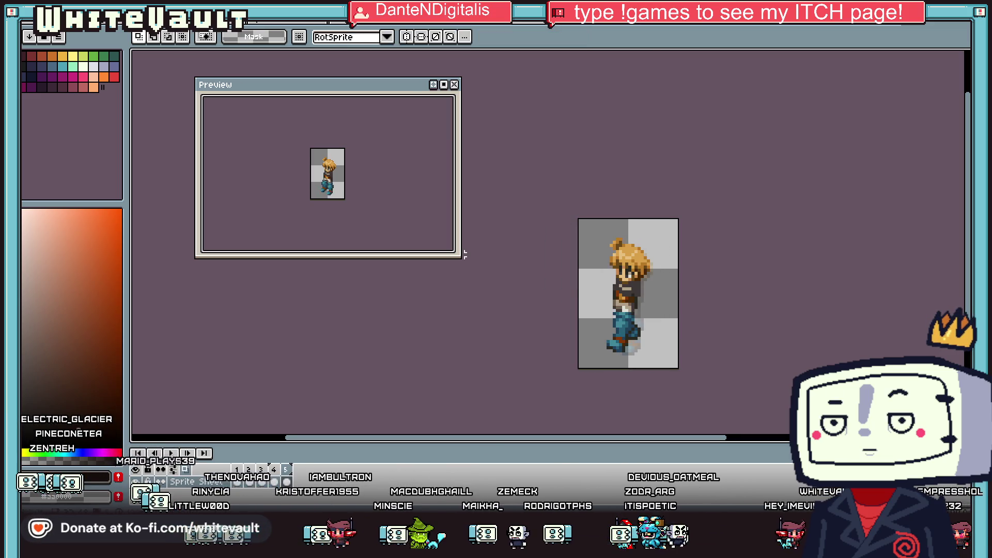
right_click(291, 476)
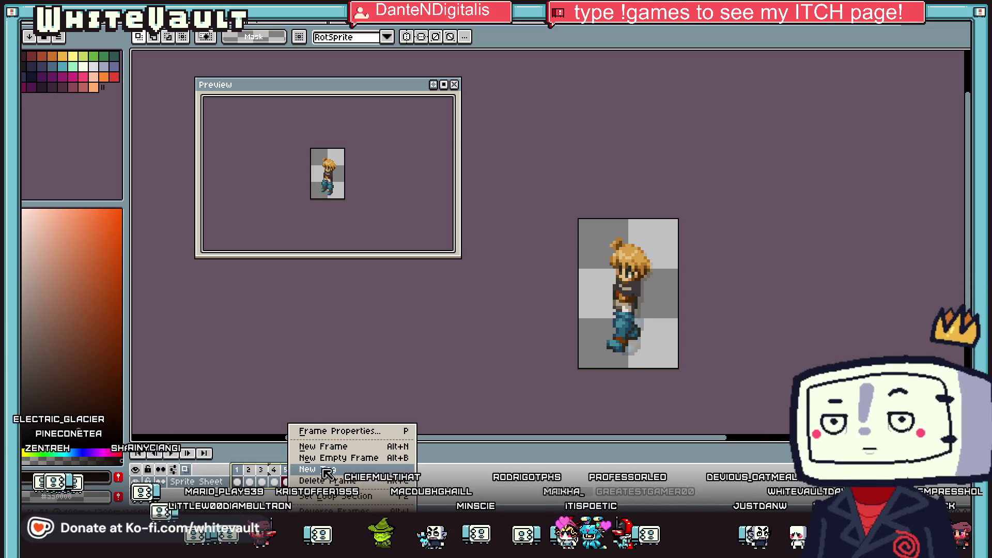
Step: Add a tag to the walk frames set to Ping-pong, then change it to Ping-pong Reverse
left_click(310, 469)
left_click(539, 270)
left_click(529, 304)
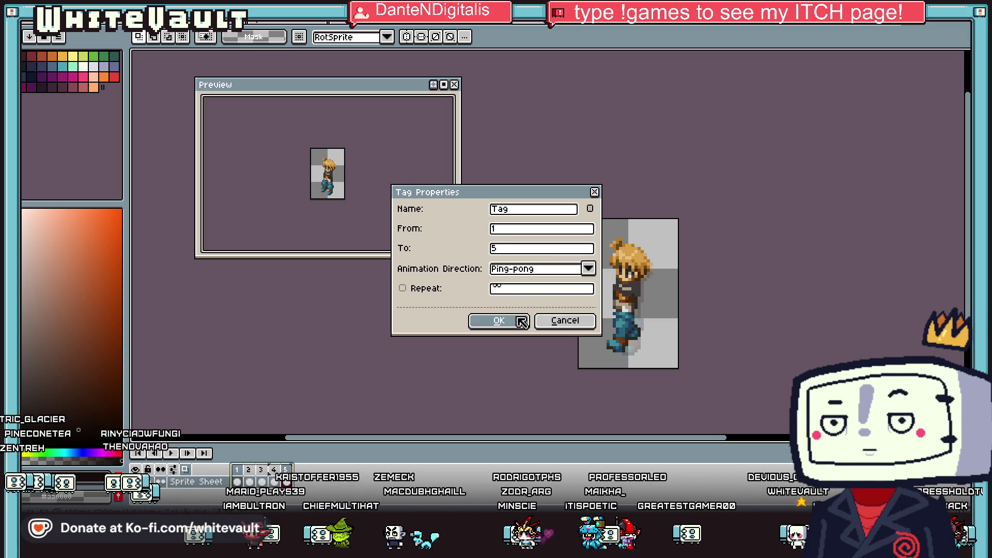
left_click(518, 321)
scroll(307, 197, "up", 2)
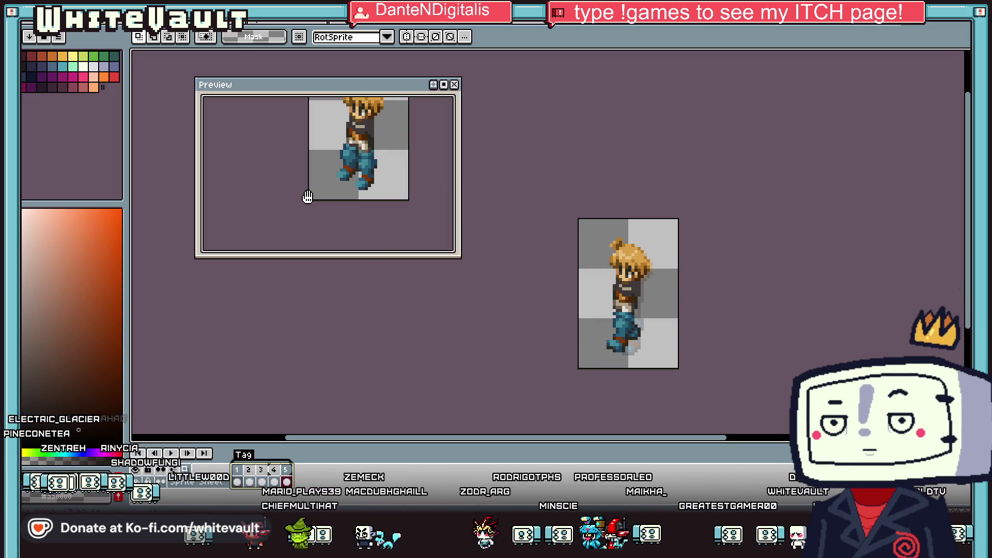
scroll(704, 261, "down", 1)
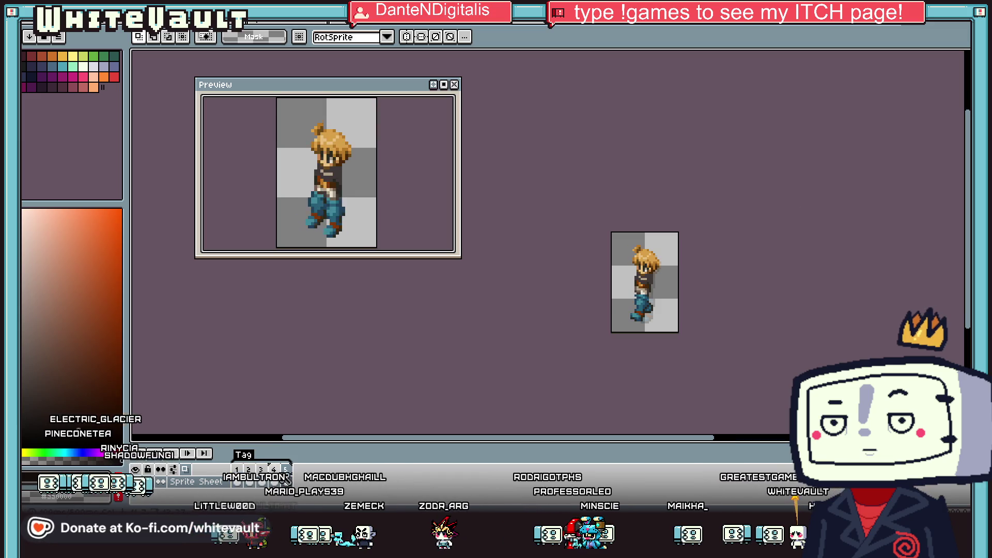
double_click(252, 455)
left_click(535, 268)
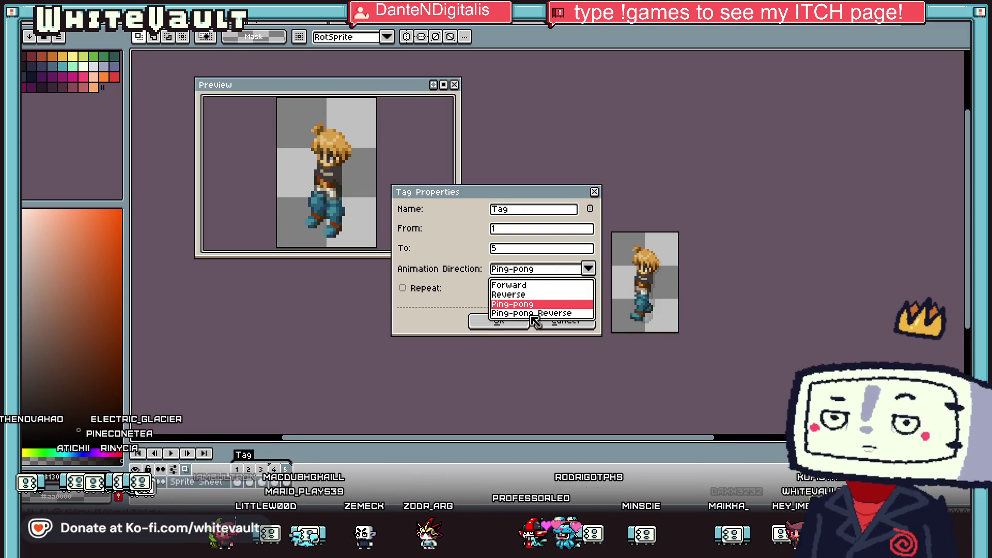
left_click(530, 314)
left_click(522, 317)
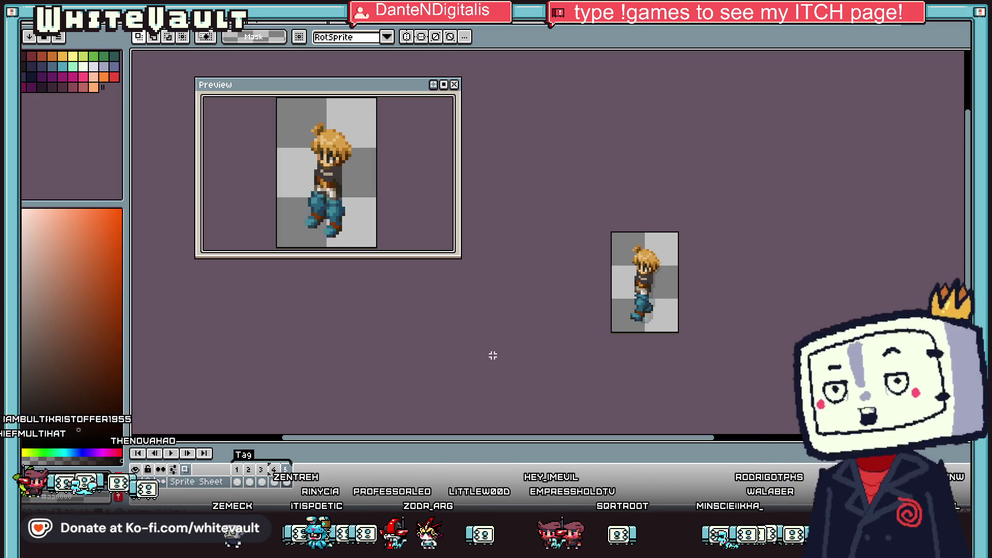
Step: Delete frames from the walk cycle, undoing one mistaken deletion along the way
right_click(286, 481)
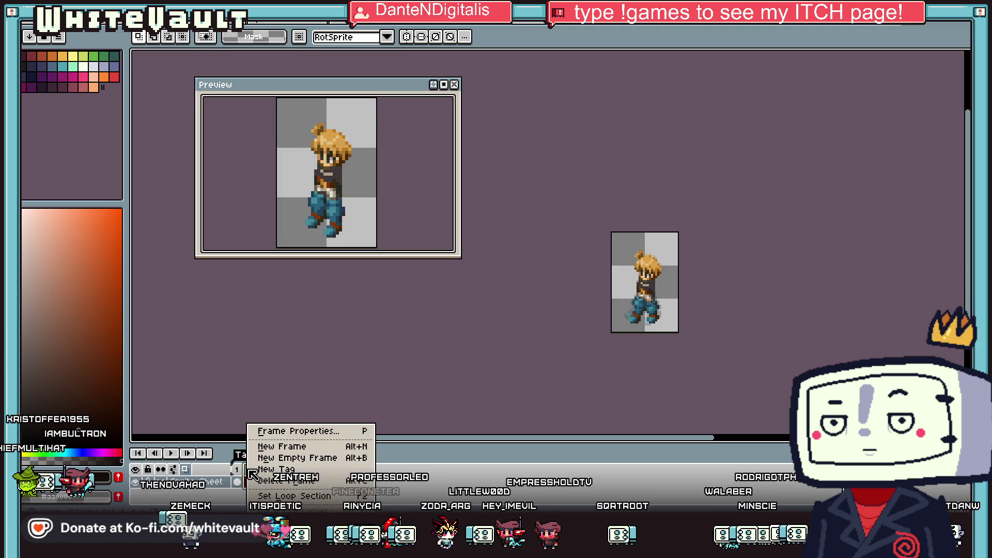
left_click(286, 482)
right_click(267, 474)
left_click(292, 487)
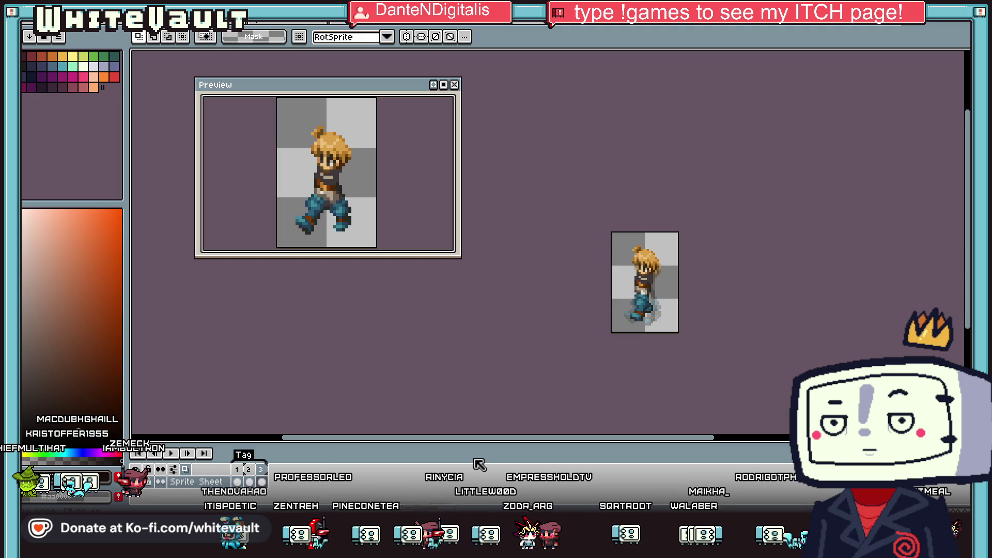
key("ctrl+z")
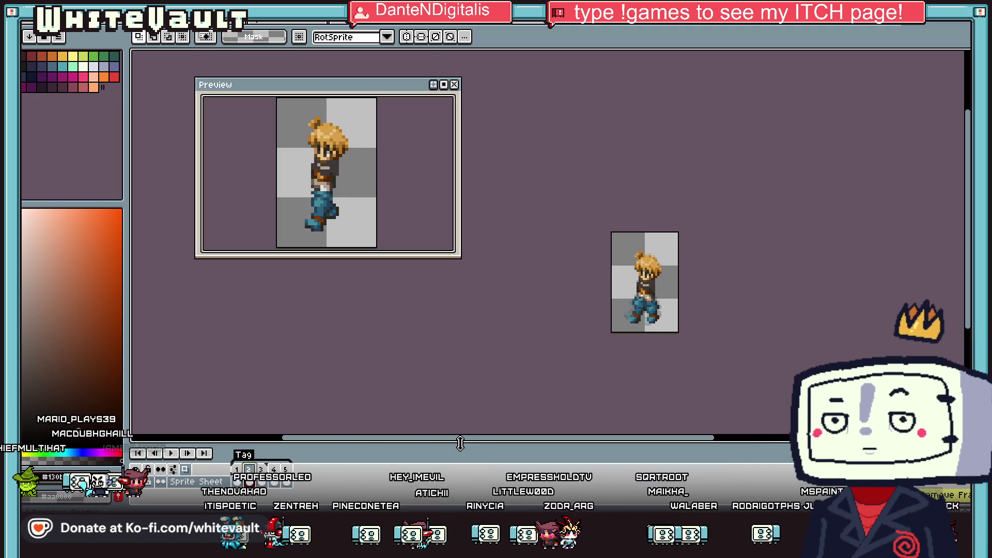
right_click(238, 471)
left_click(274, 481)
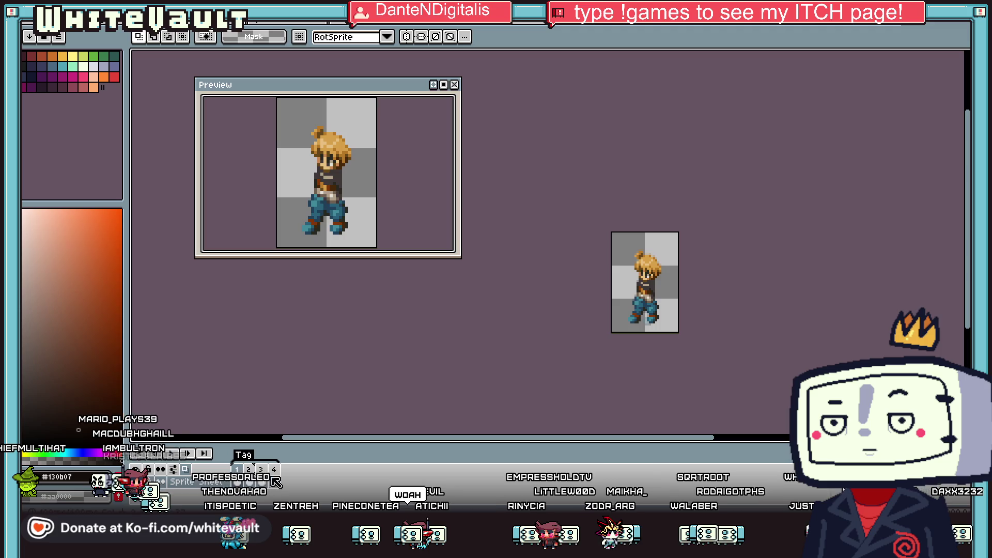
right_click(269, 471)
left_click(304, 481)
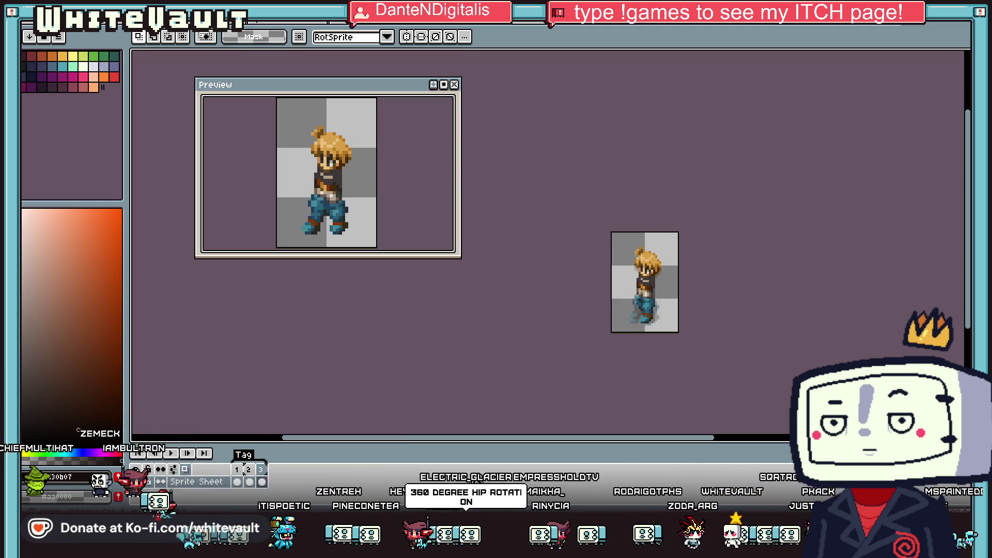
scroll(469, 410, "down", 2)
Step: Scroll up to check the restored five-frame tagged walk cycle
scroll(469, 411, "up", 1)
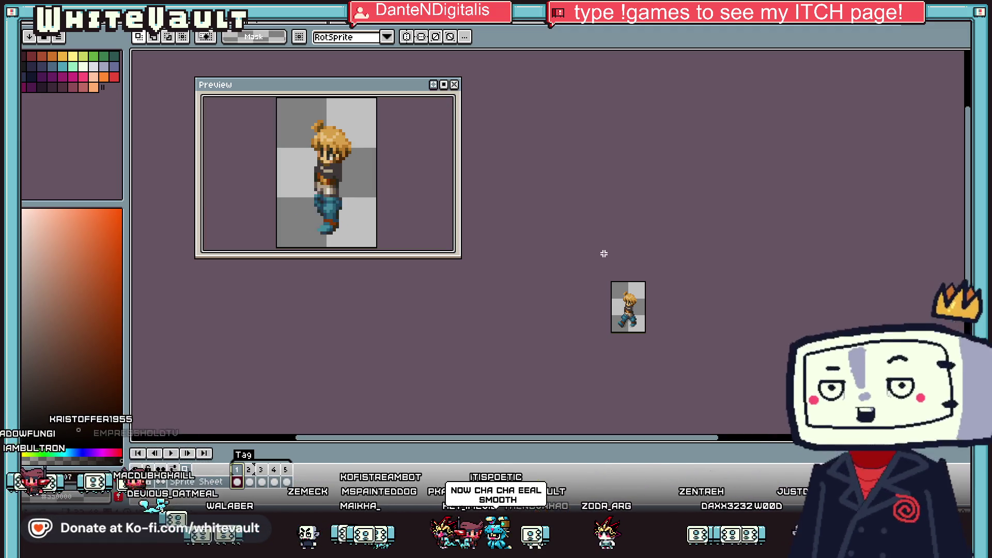
Step: Move this frame's character two pixels down and two pixels left, committing each nudge
scroll(643, 319, "up", 1)
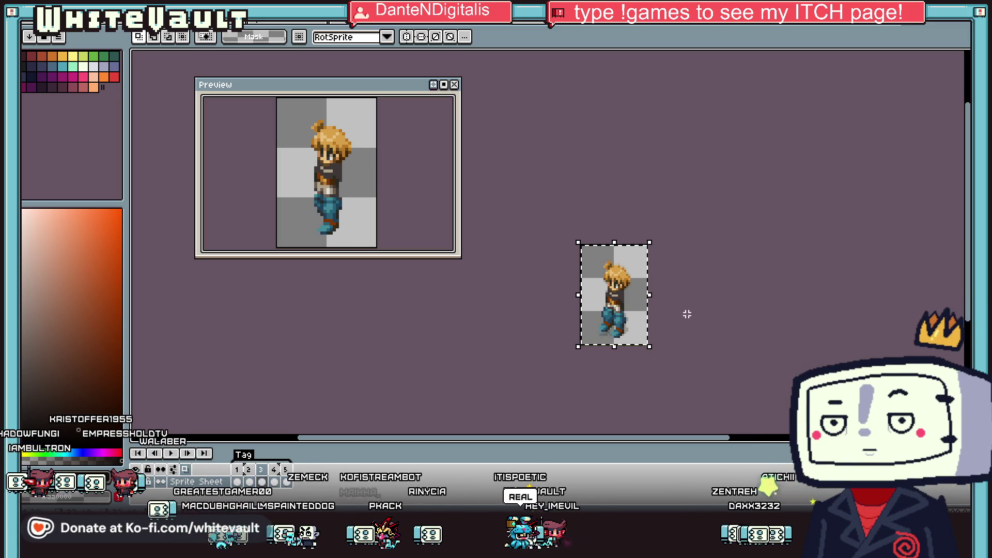
scroll(632, 306, "up", 1)
left_click(632, 306)
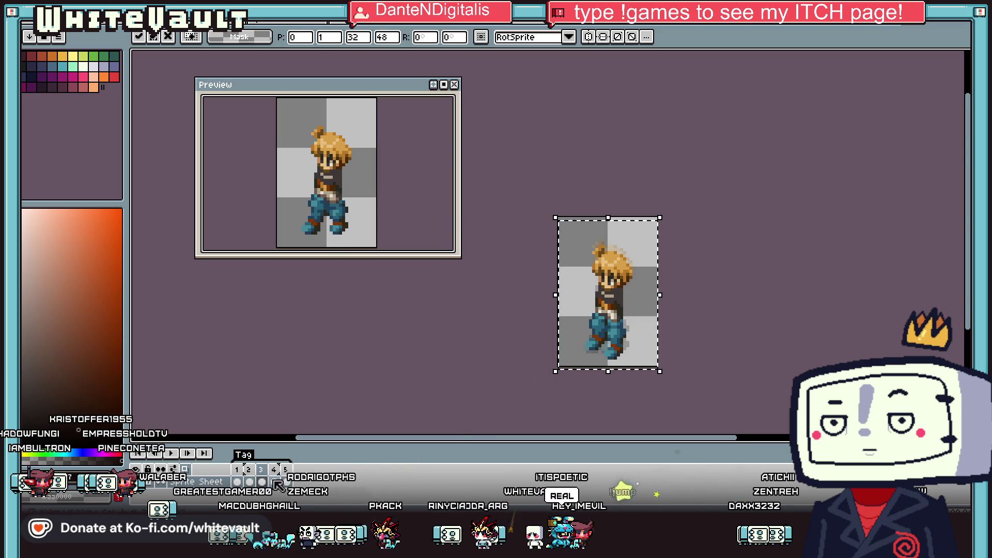
key("Down")
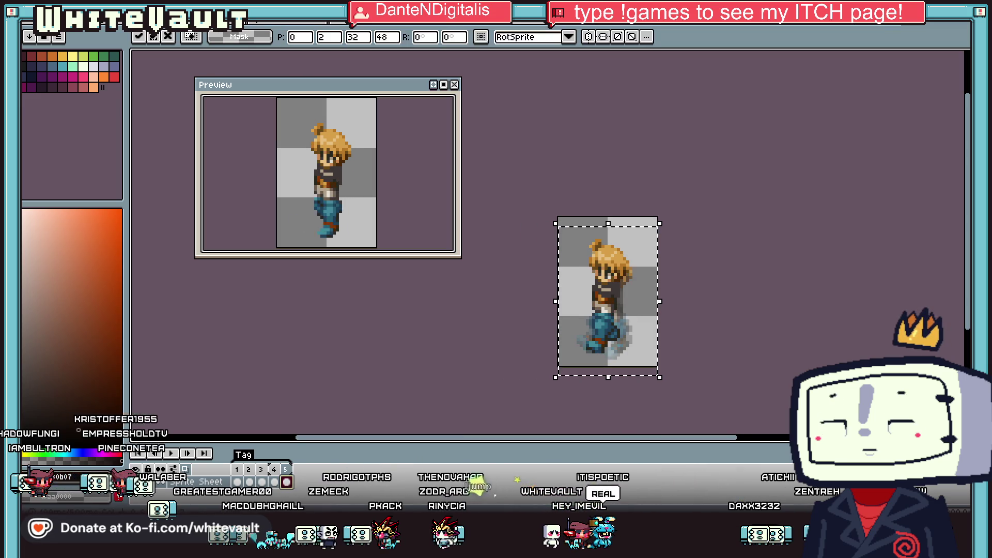
key("Return")
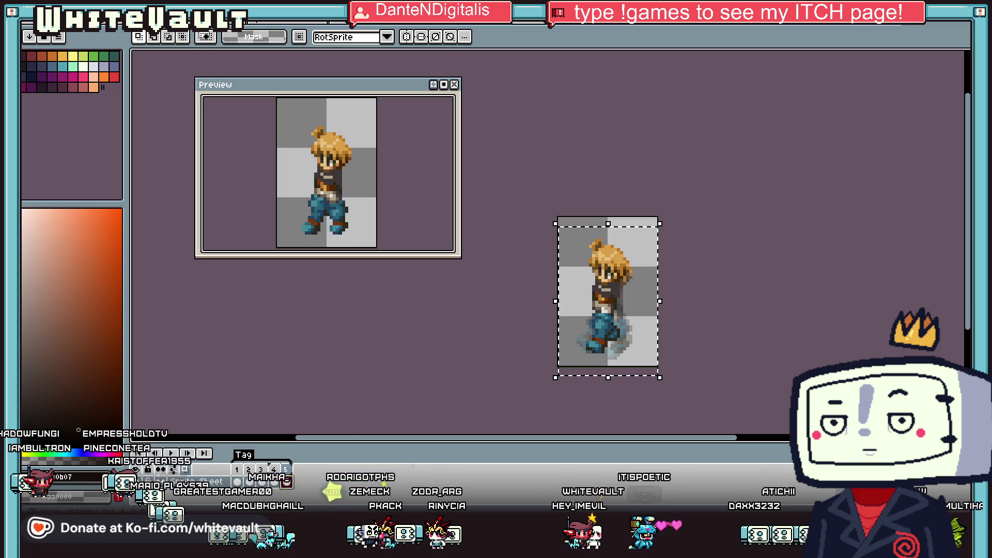
key("Left")
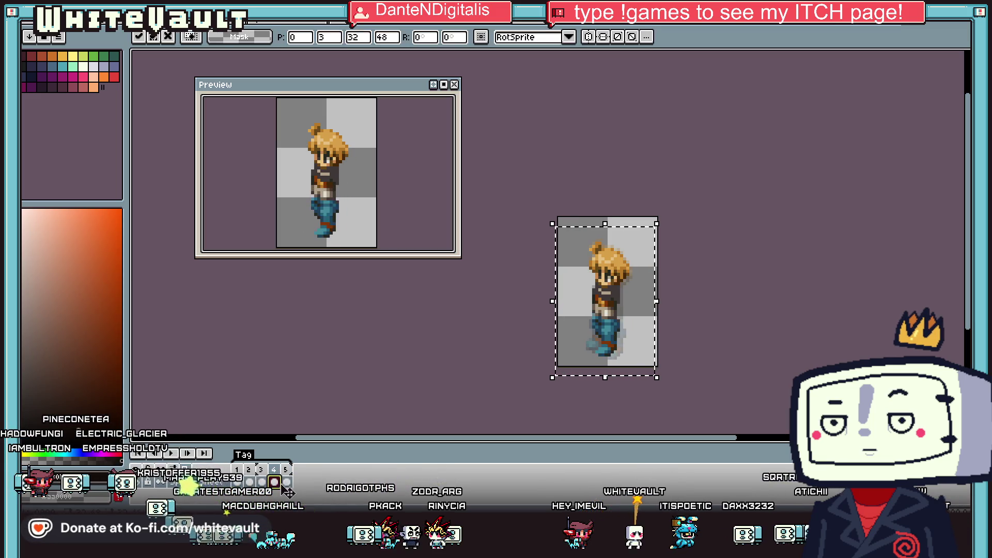
key("Return")
key("Down")
key("Return")
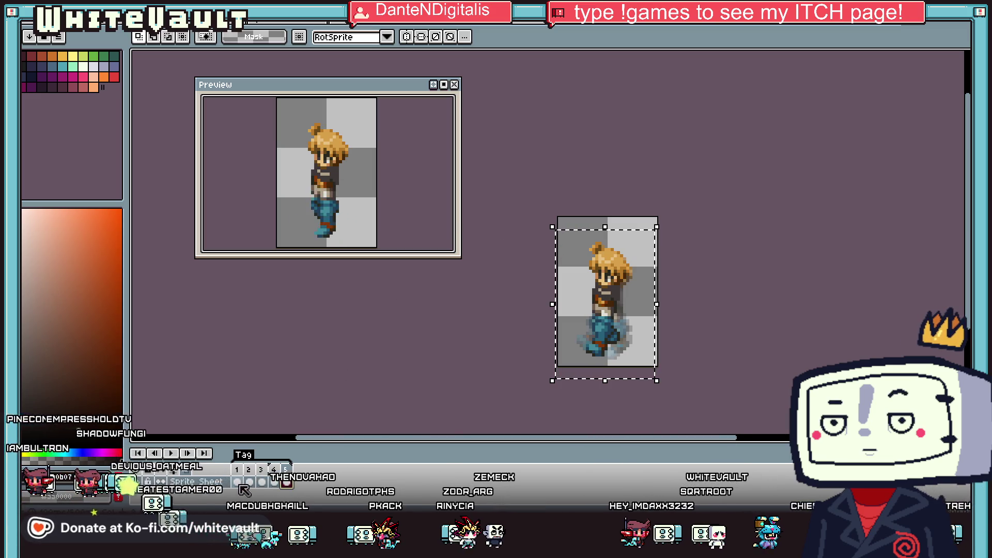
key("Left")
key("Left")
key("Left")
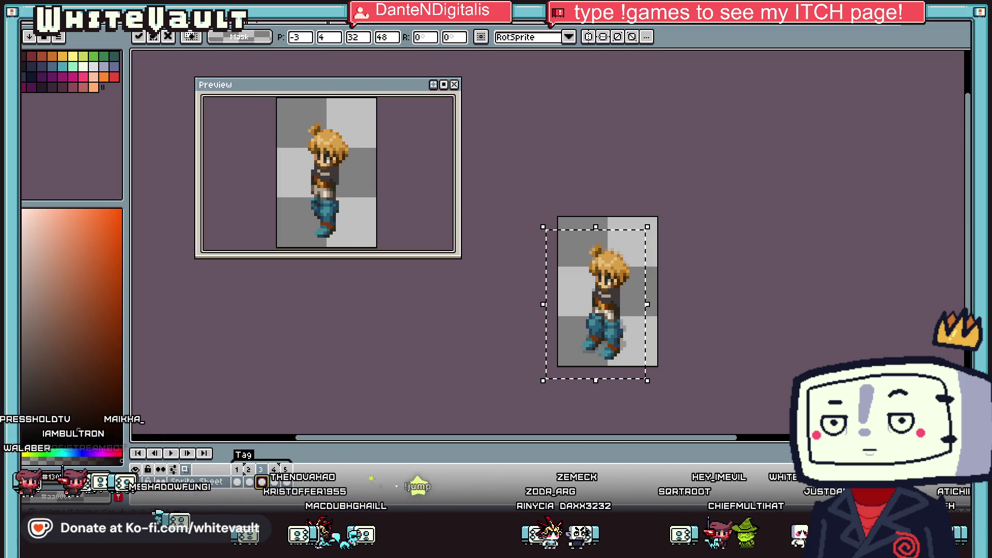
key("Return")
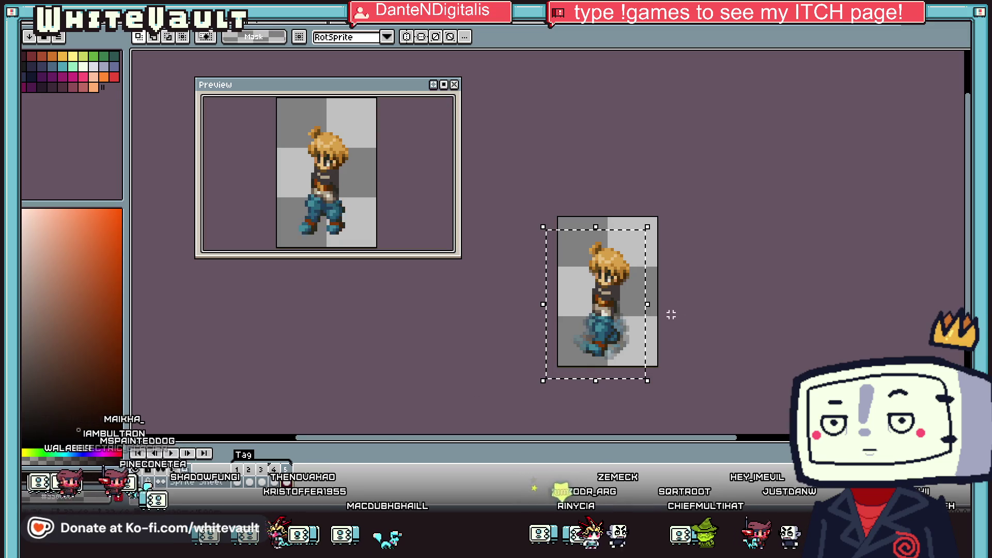
scroll(370, 226, "down", 1)
scroll(375, 224, "up", 1)
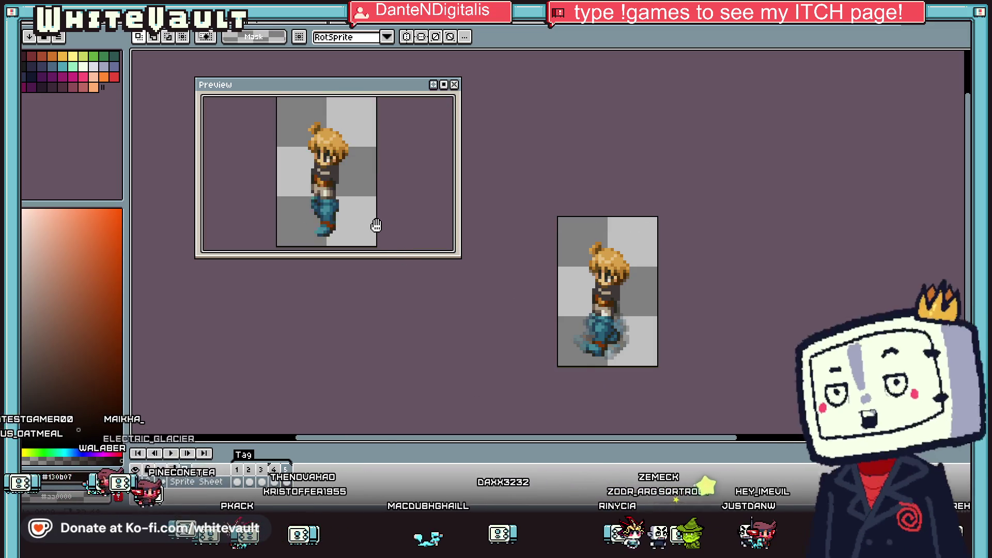
left_click_drag(375, 224, 394, 208)
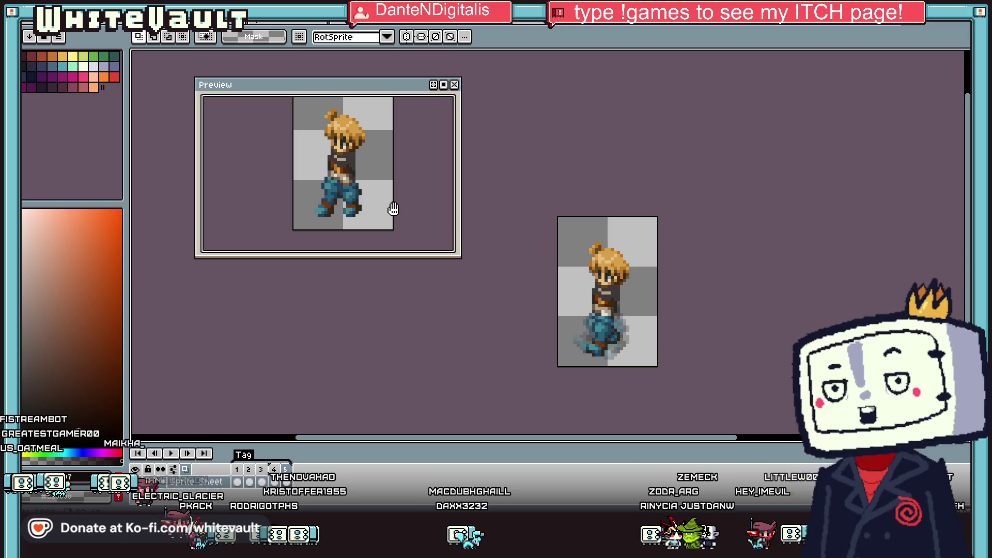